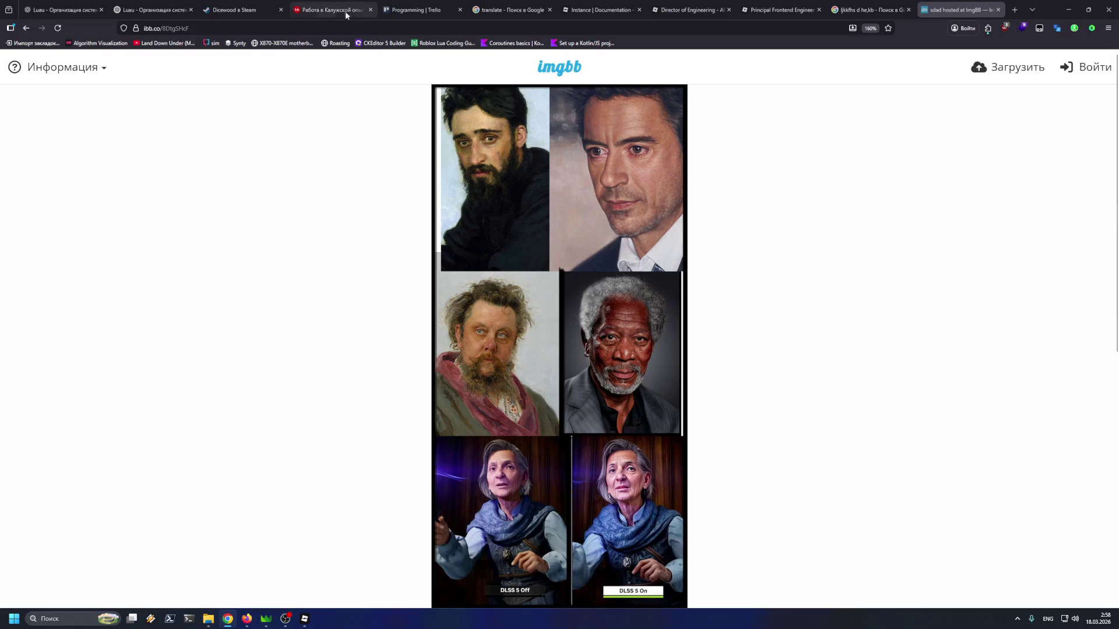
# Select the browser address bar to enter the ibb.co image link
pyautogui.click(314, 28)
# Load the pasted ibb.co DLSS 5 Off/On comparison page, then return to Roblox Studio
pyautogui.write('https://ibb.co/v4sgJJ1J')
pyautogui.press('Return')
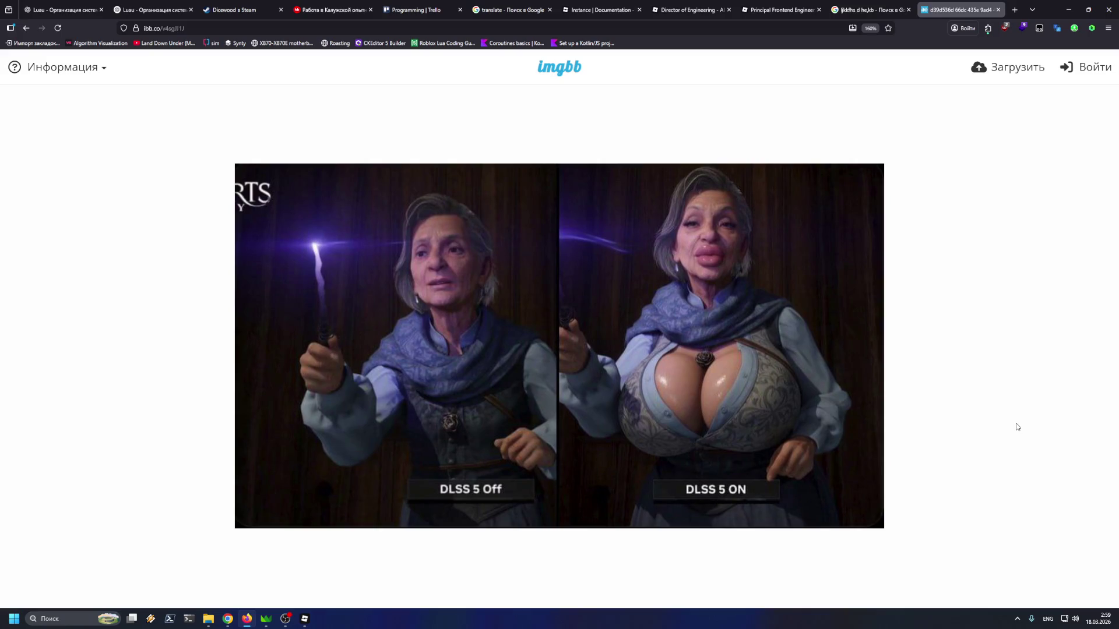
pyautogui.click(1067, 11)
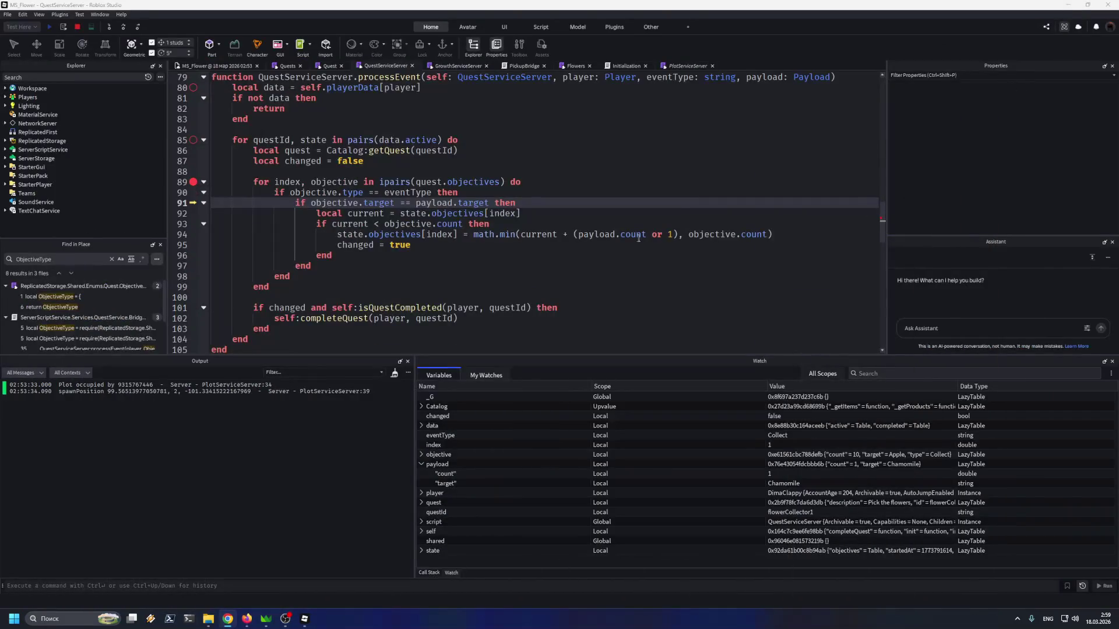
# Expand the paused objective in the Watch panel to show target Apple, count 10, type Collect
pyautogui.click(633, 256)
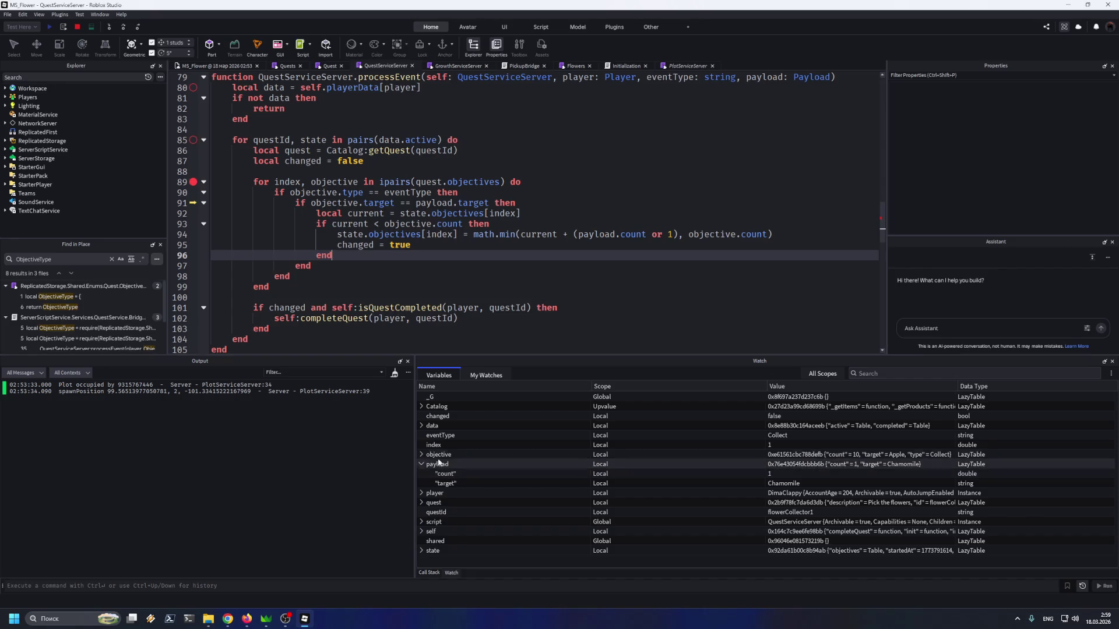
pyautogui.click(421, 454)
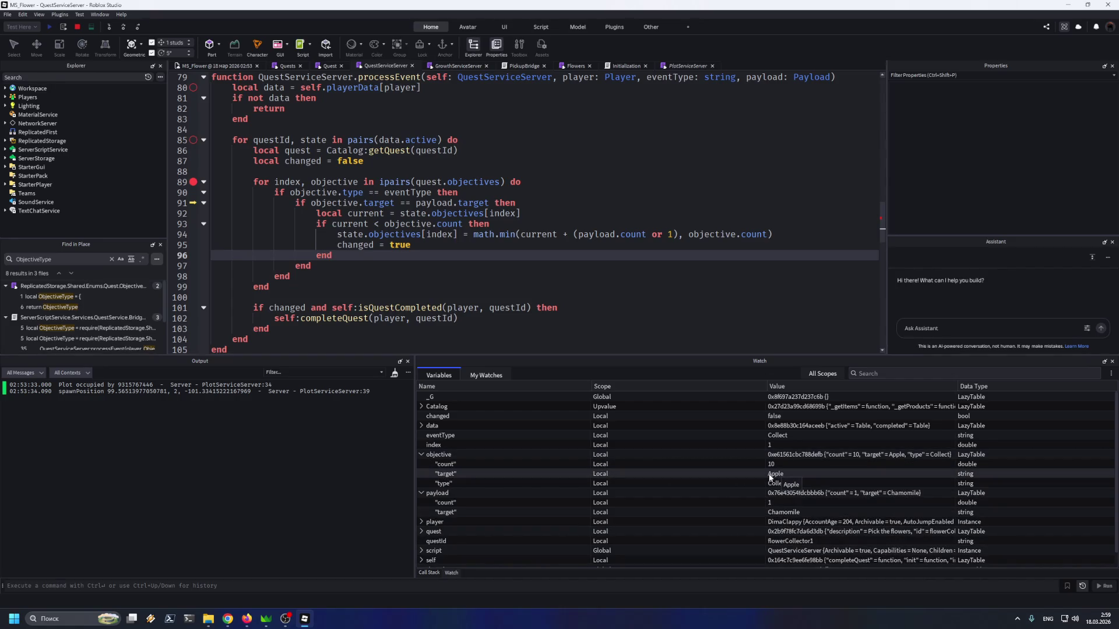
pyautogui.scroll(9, 408, 233)
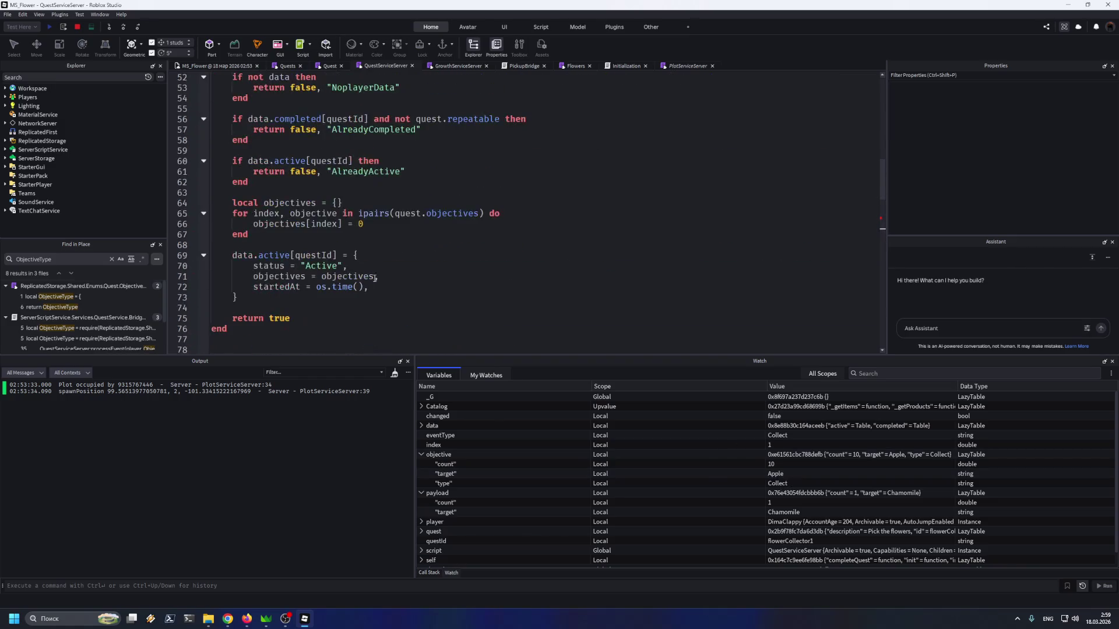
# Stop the playtest and review where objectives is used in QuestServiceServer
pyautogui.click(306, 266)
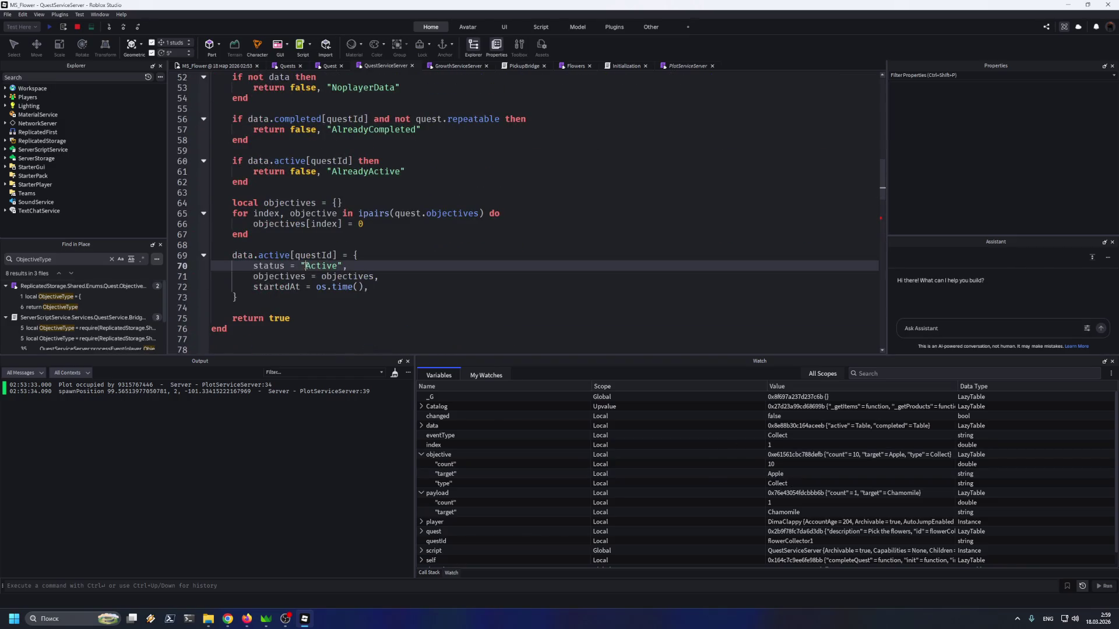
pyautogui.click(77, 28)
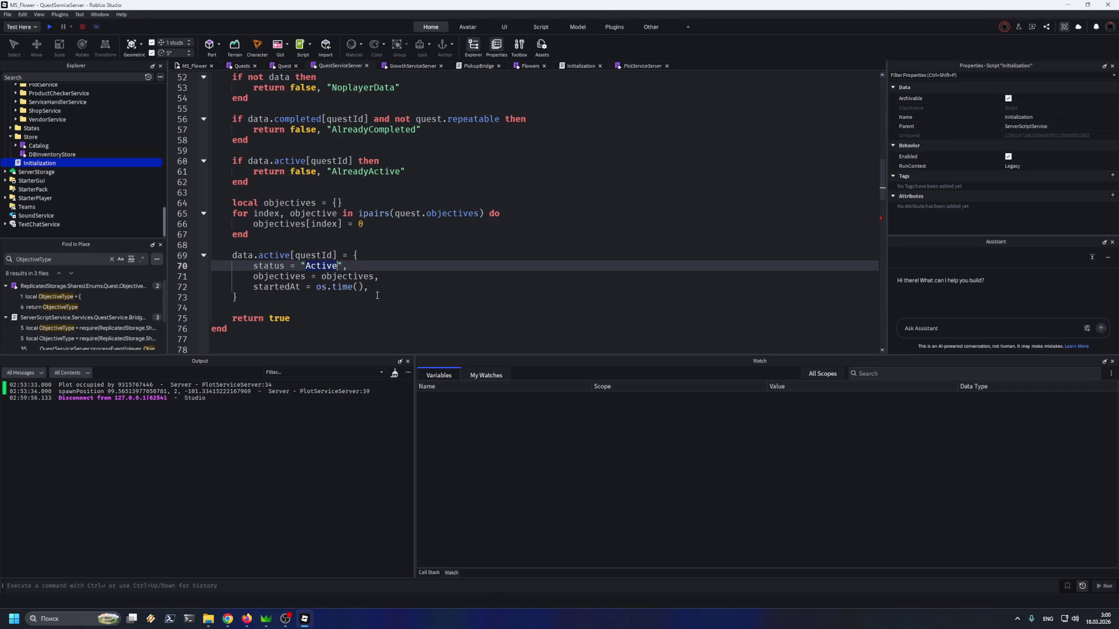
pyautogui.scroll(-5, 378, 295)
pyautogui.scroll(10, 377, 295)
pyautogui.scroll(-5, 376, 290)
pyautogui.doubleClick(357, 275)
pyautogui.scroll(9, 405, 269)
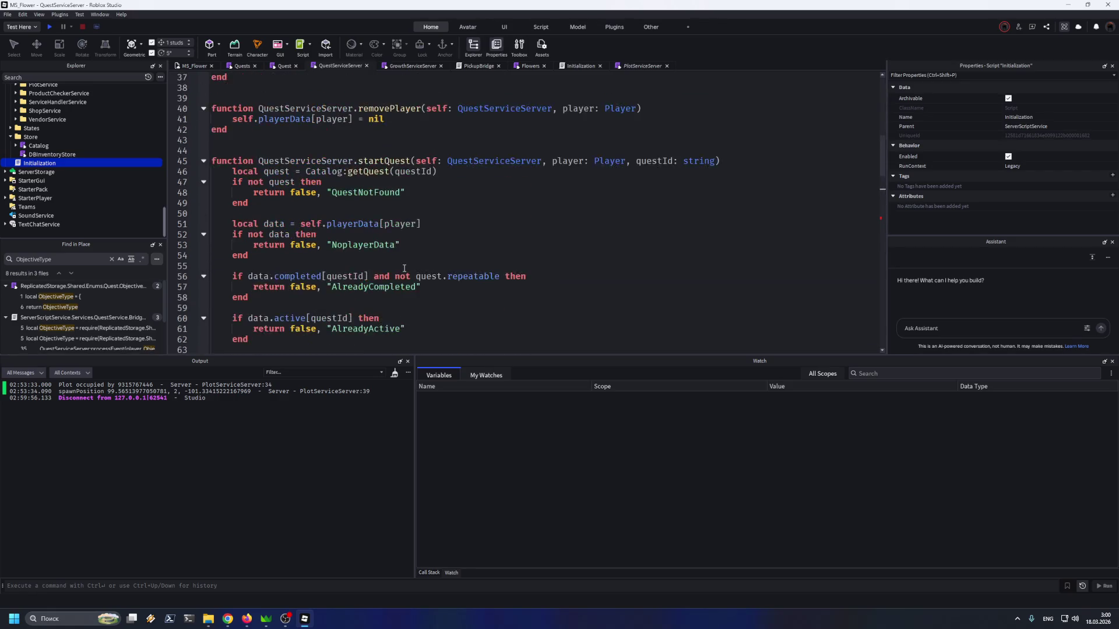
pyautogui.scroll(-14, 410, 268)
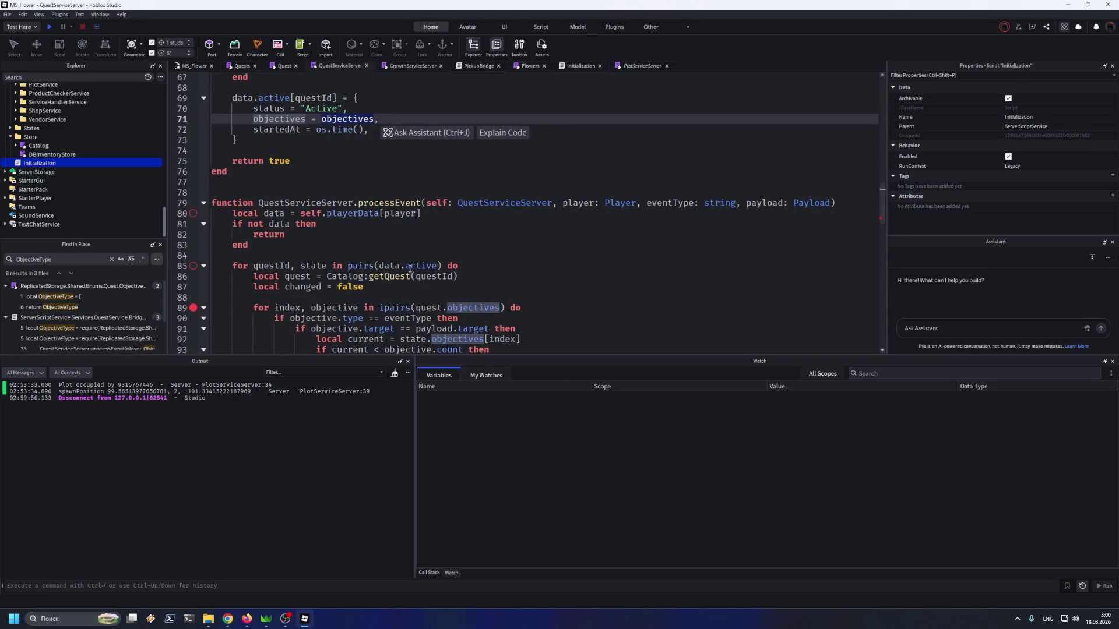
pyautogui.scroll(2, 410, 268)
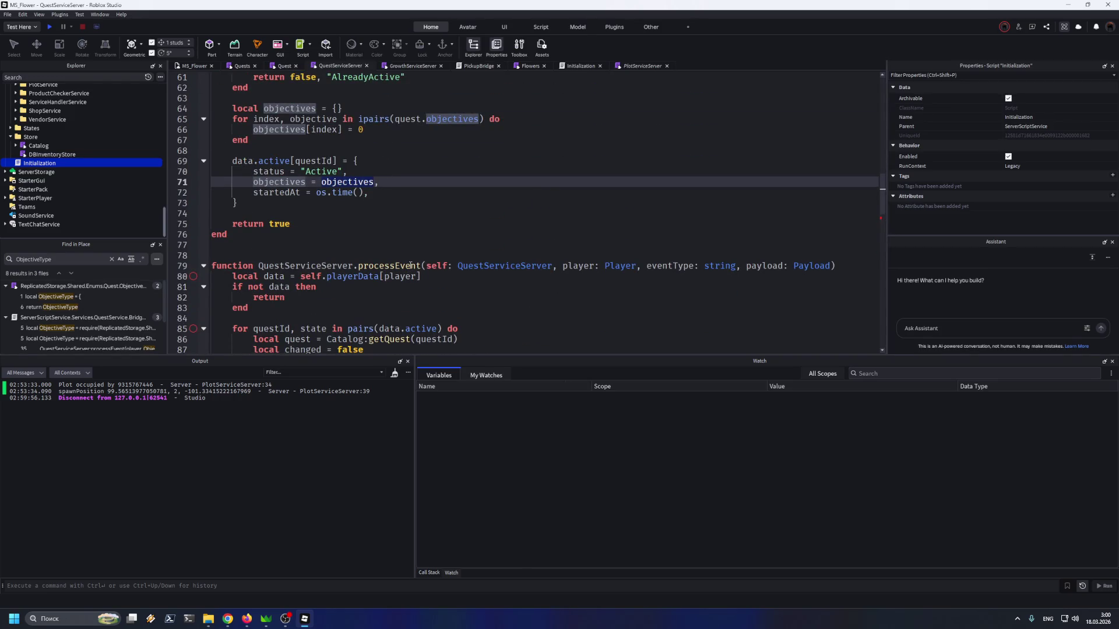
# In the Quests script, select the "Apple" target on line 19, undoing an accidental paste
pyautogui.click(241, 66)
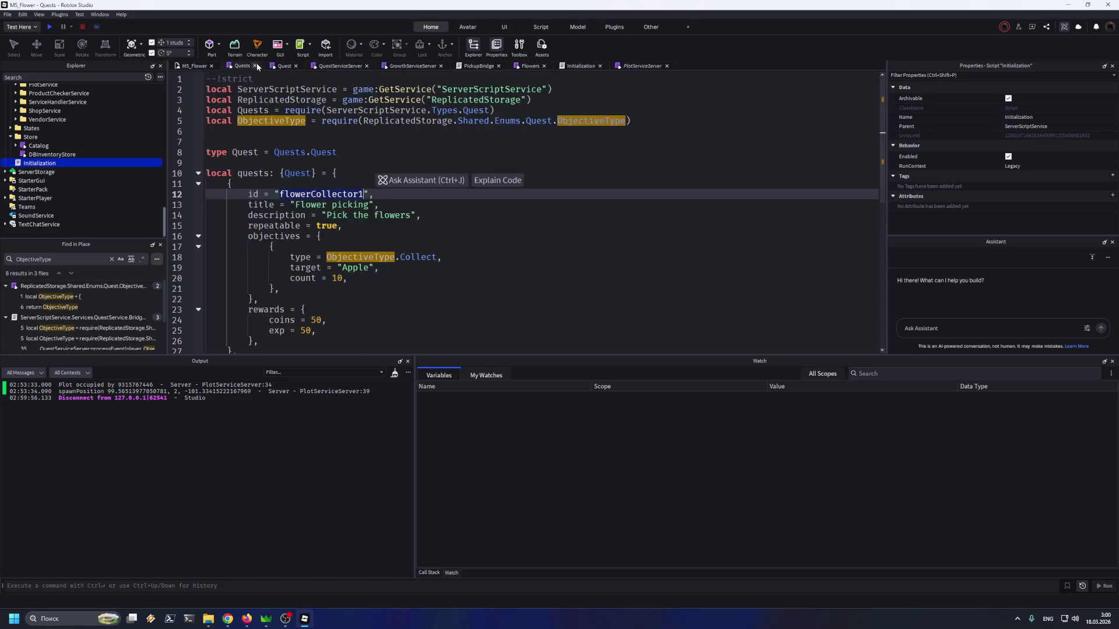
pyautogui.click(370, 268)
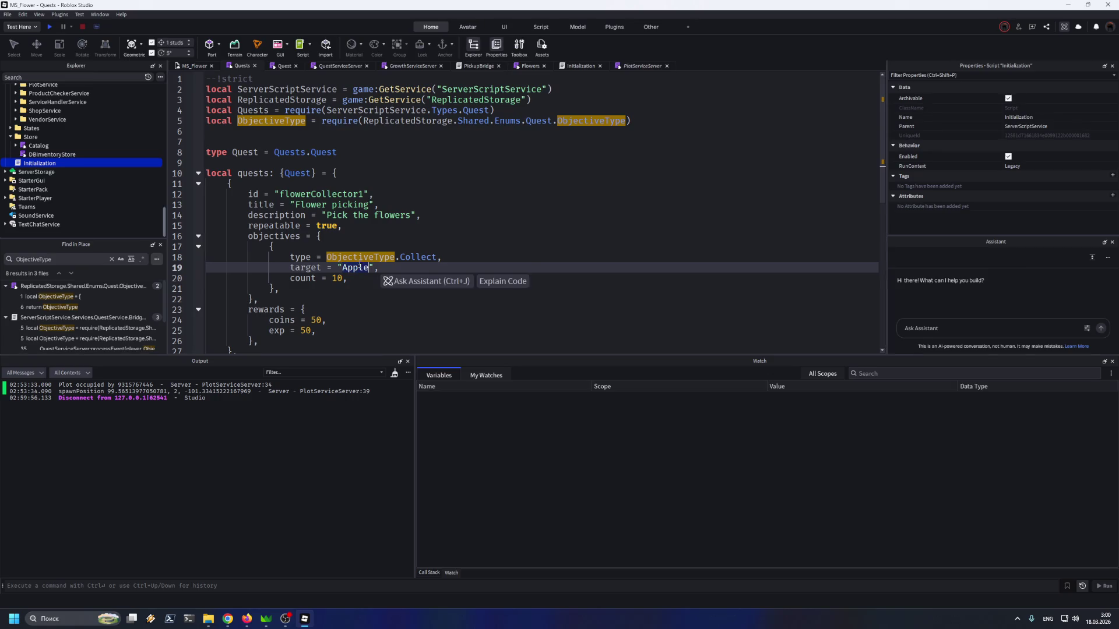
pyautogui.doubleClick(359, 268)
pyautogui.write('https://ibb.co/v4sgJJ1J')
pyautogui.hotkey('ctrl', 'z')
# Check the Flowers script's chamomile entry, then set line 19's target to "Chamomile"
pyautogui.click(420, 66)
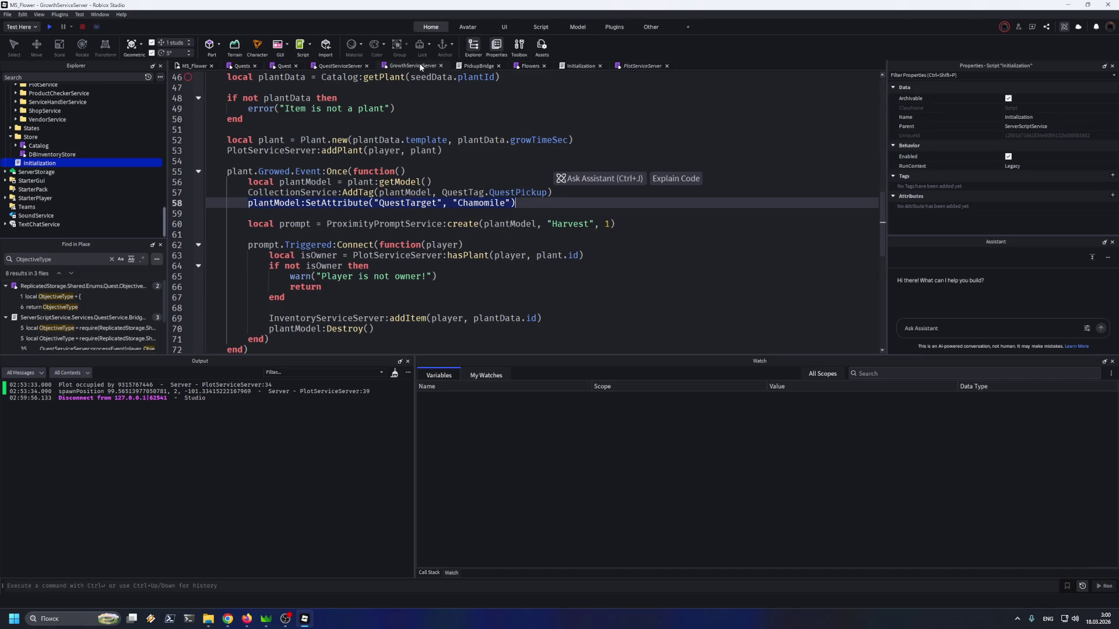
pyautogui.click(352, 66)
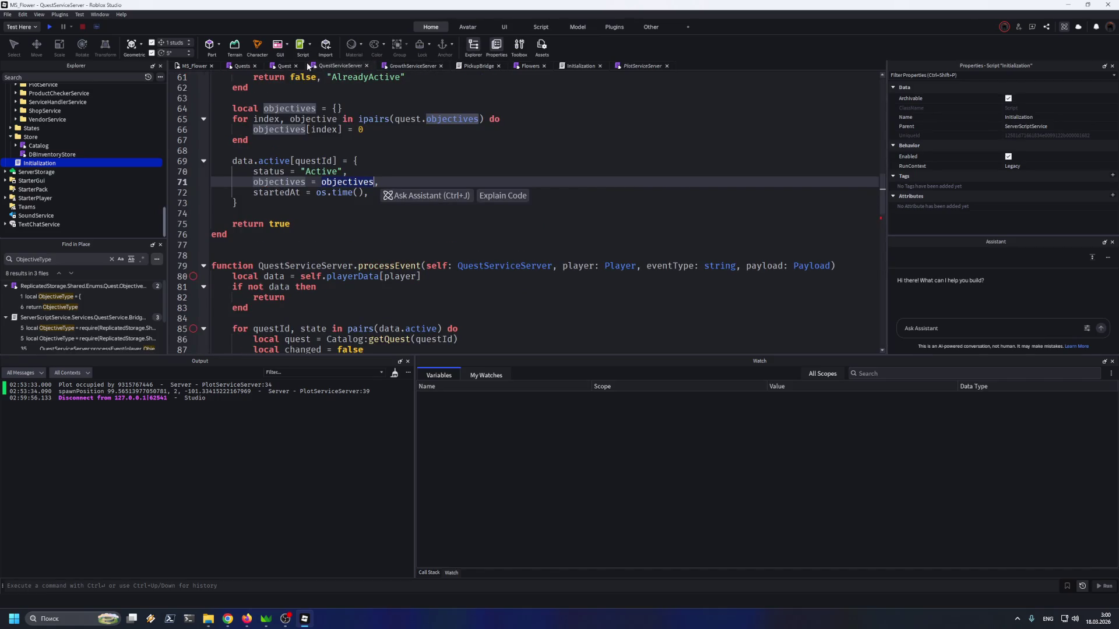
pyautogui.click(284, 65)
pyautogui.click(527, 66)
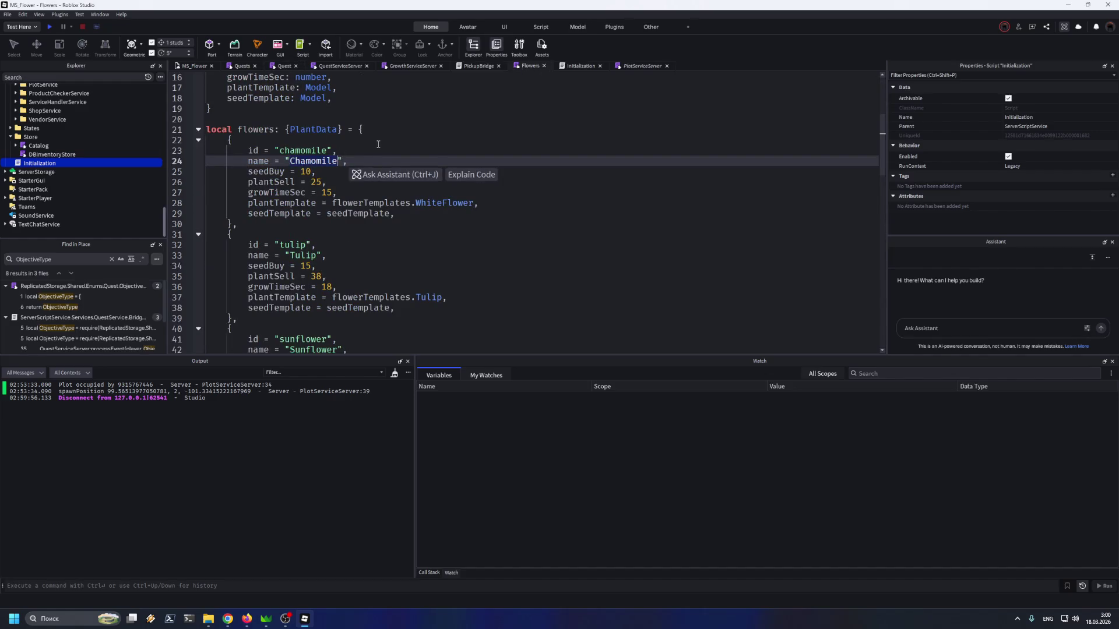
pyautogui.click(289, 65)
pyautogui.click(340, 66)
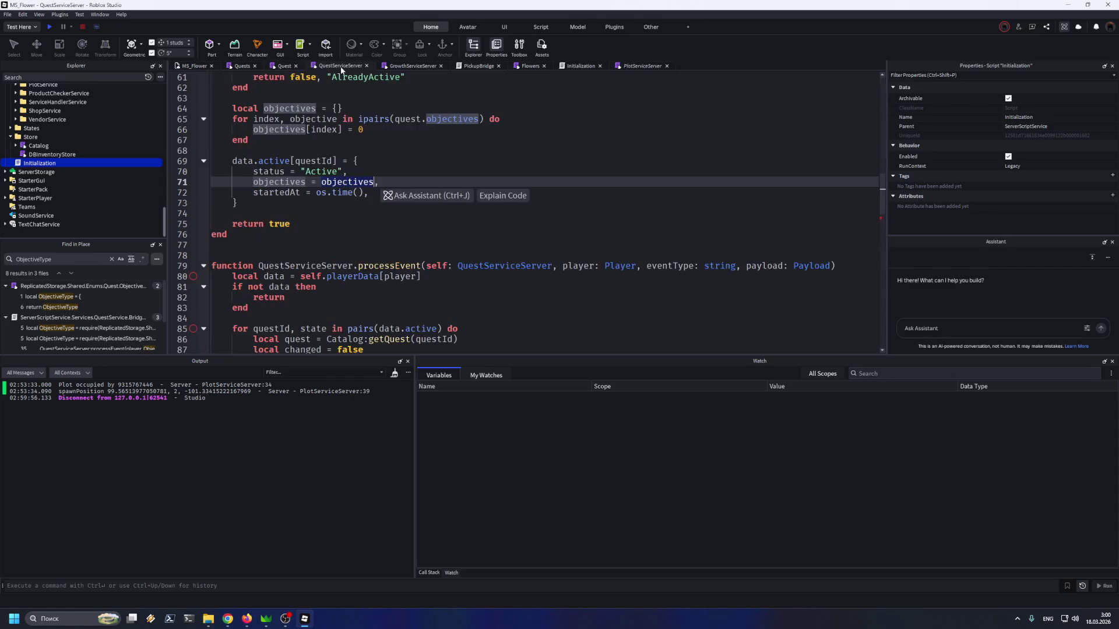
pyautogui.click(240, 66)
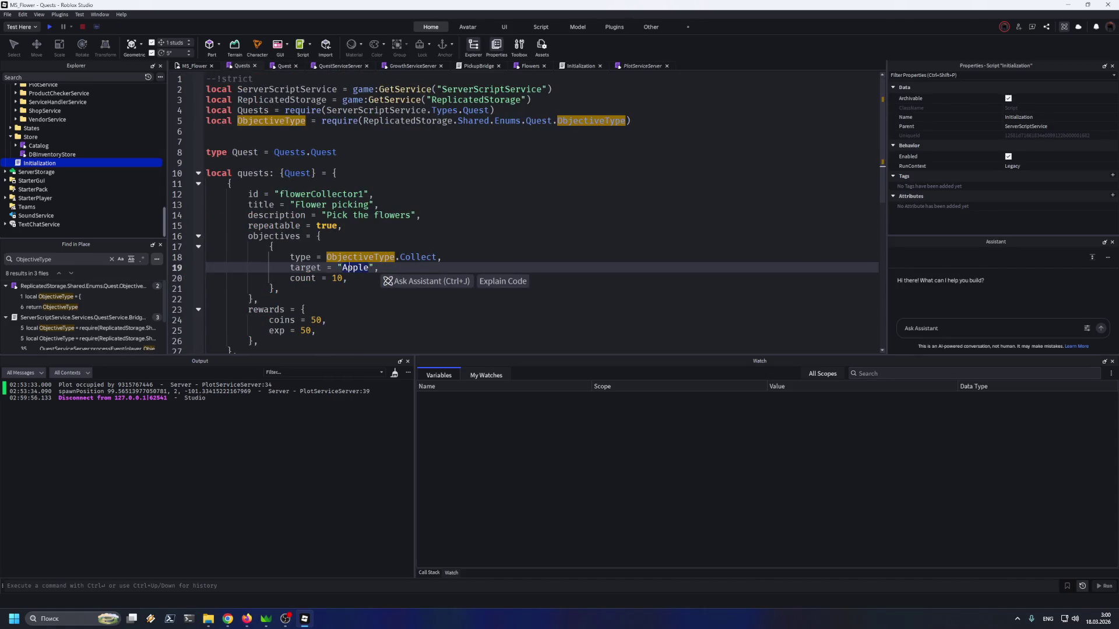
pyautogui.scroll(-4, 365, 215)
pyautogui.scroll(4, 327, 163)
pyautogui.hotkey('ctrl', 'z')
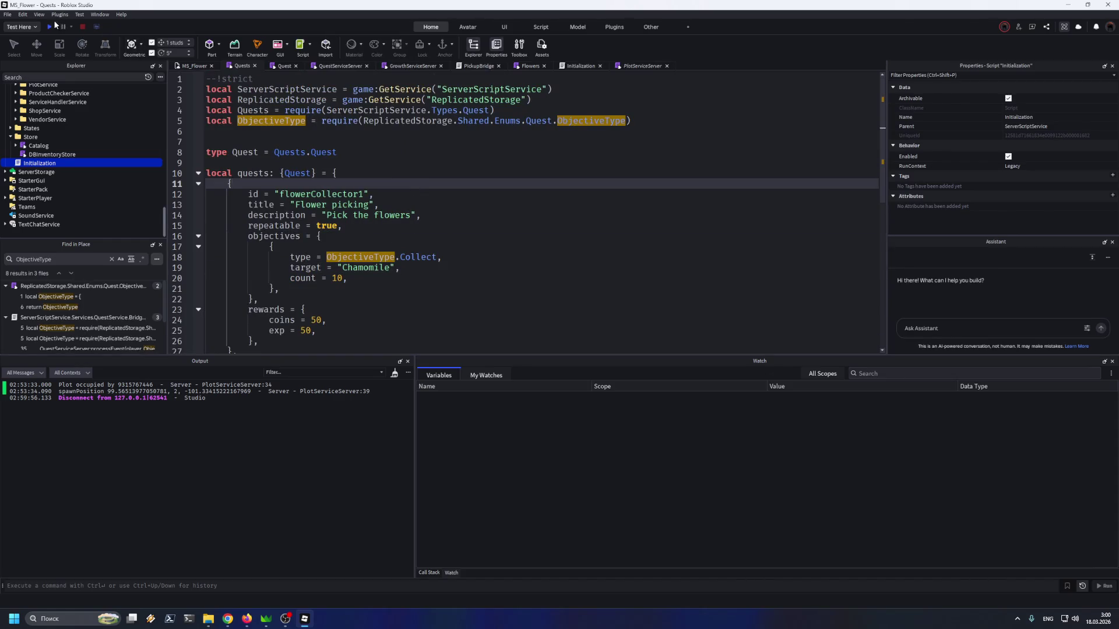
# Start a playtest, walk into the dirt plot, equip Chamomile Seed and plant it
pyautogui.click(55, 24)
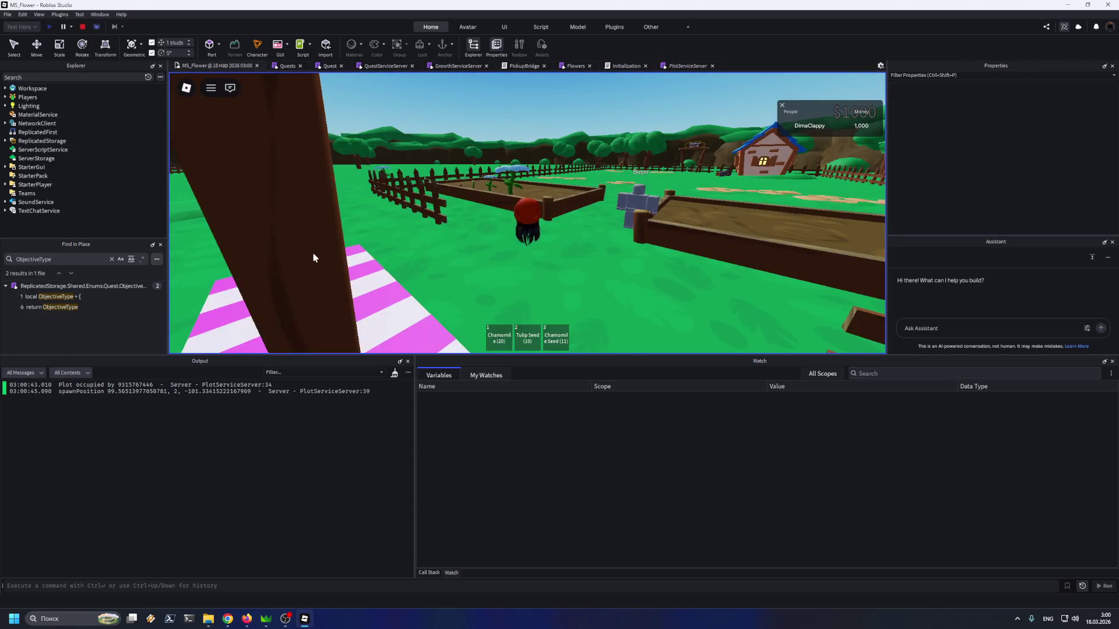
pyautogui.press('w')
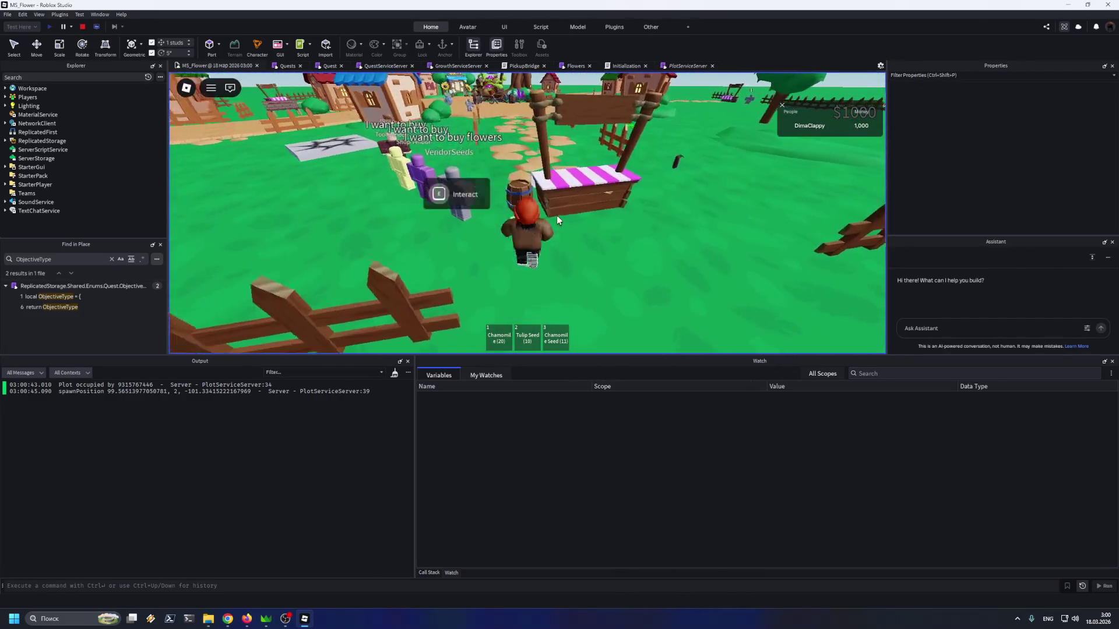
pyautogui.press('d')
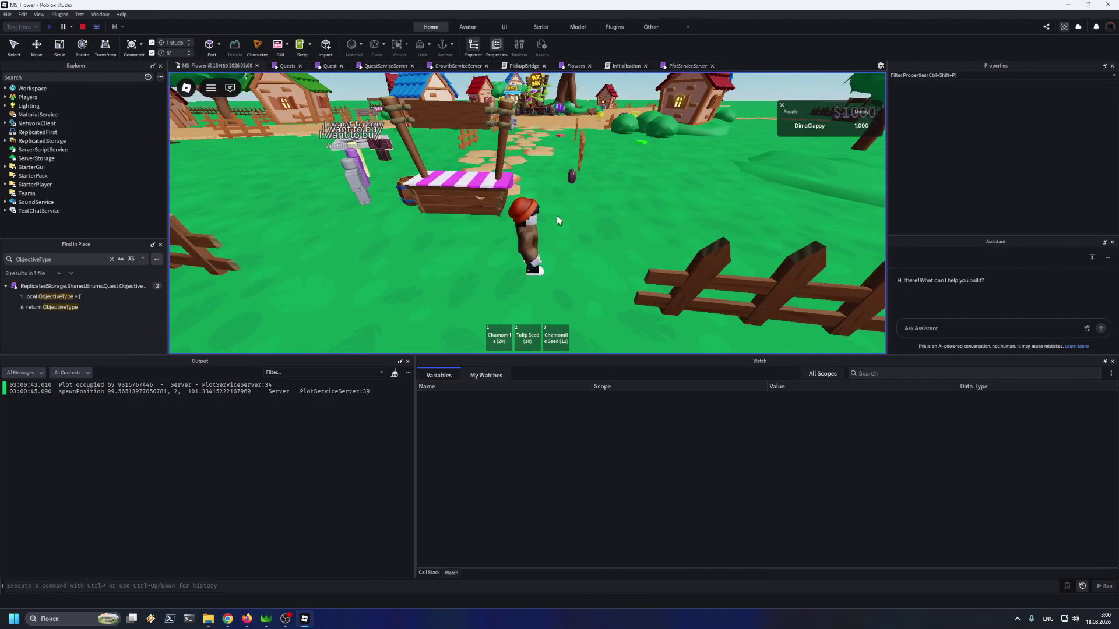
pyautogui.press('w')
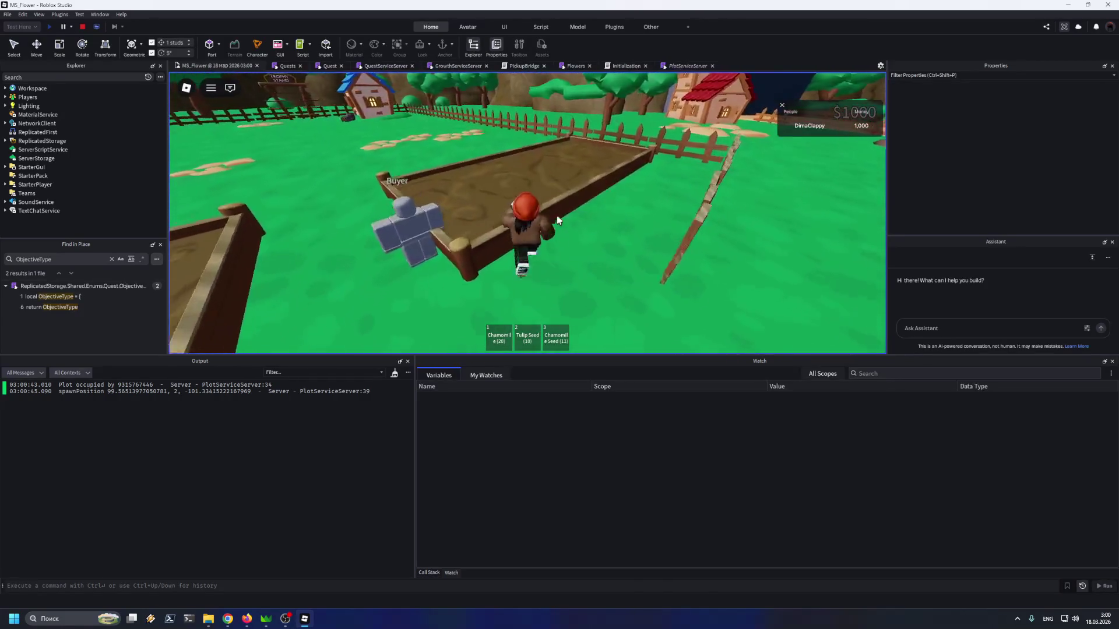
pyautogui.press('w')
pyautogui.press('3')
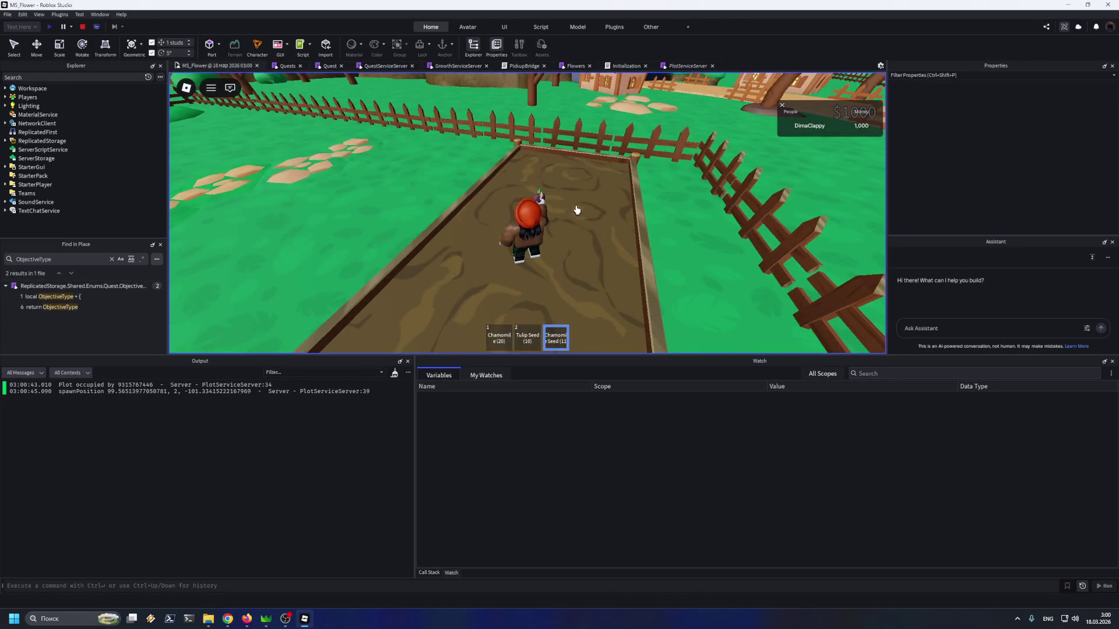
pyautogui.click(573, 207)
# Wait for the blue flower to grow, then harvest it to hit the QuestServiceServer breakpoint
pyautogui.press('s')
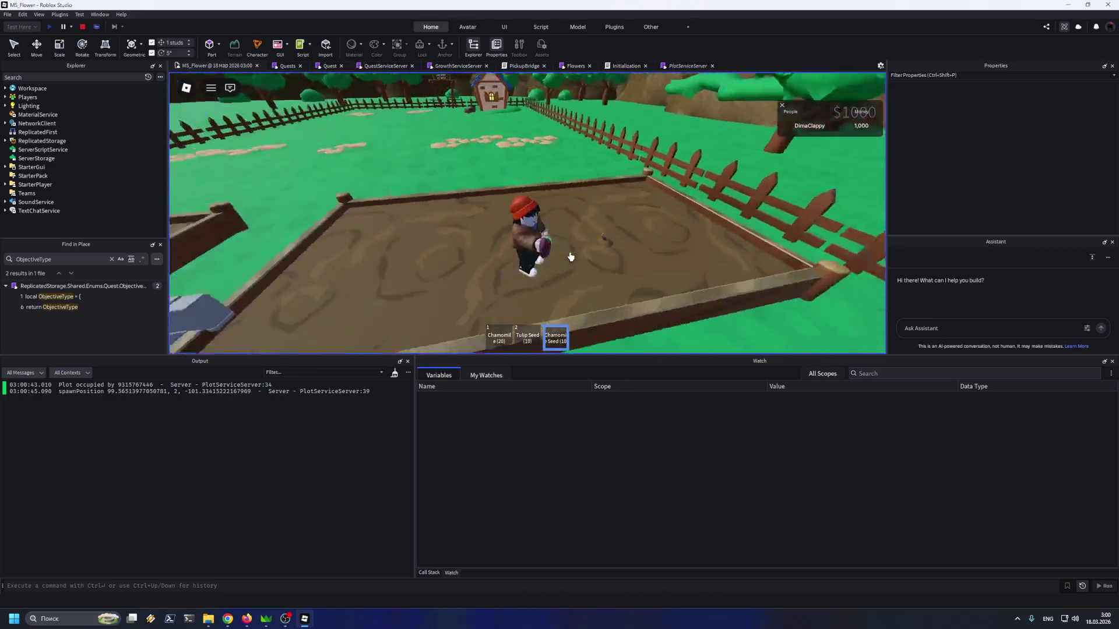
pyautogui.press('w')
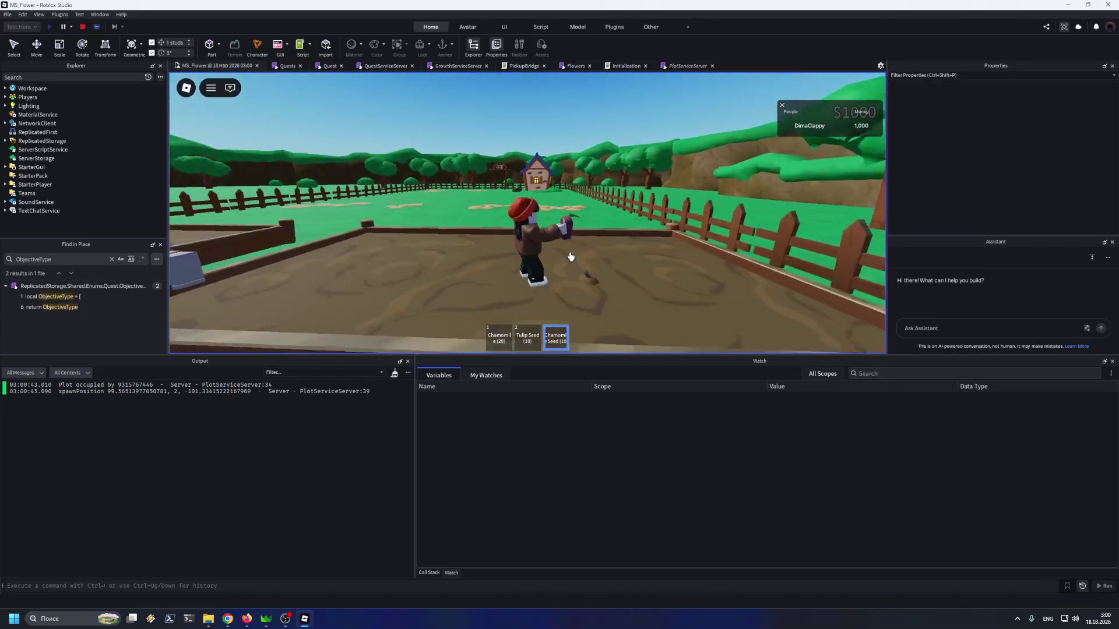
pyautogui.press('d')
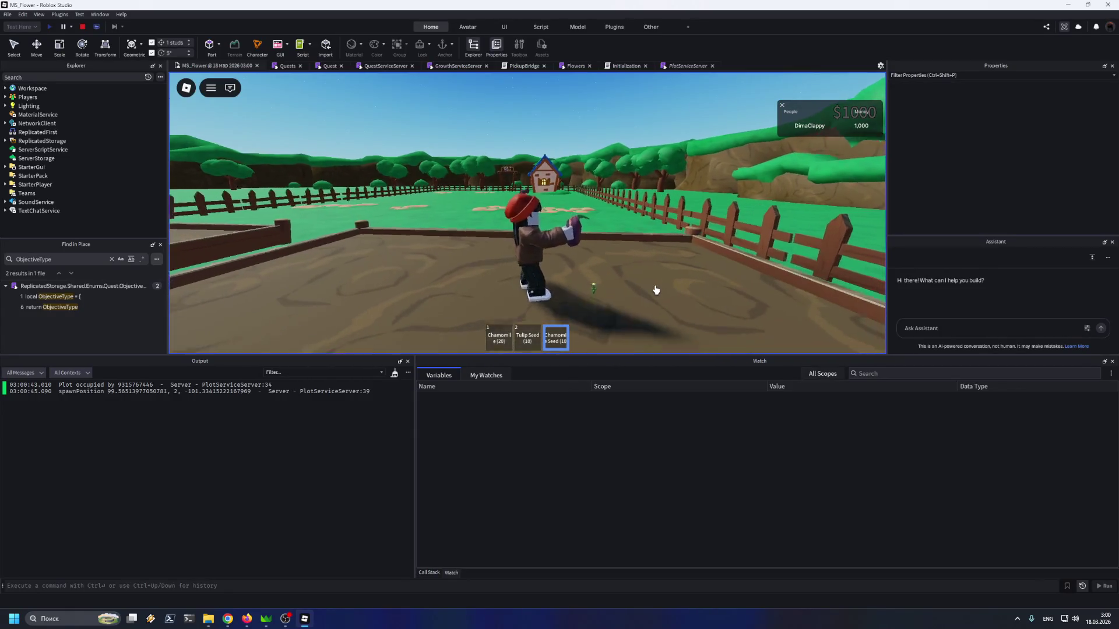
pyautogui.press('s')
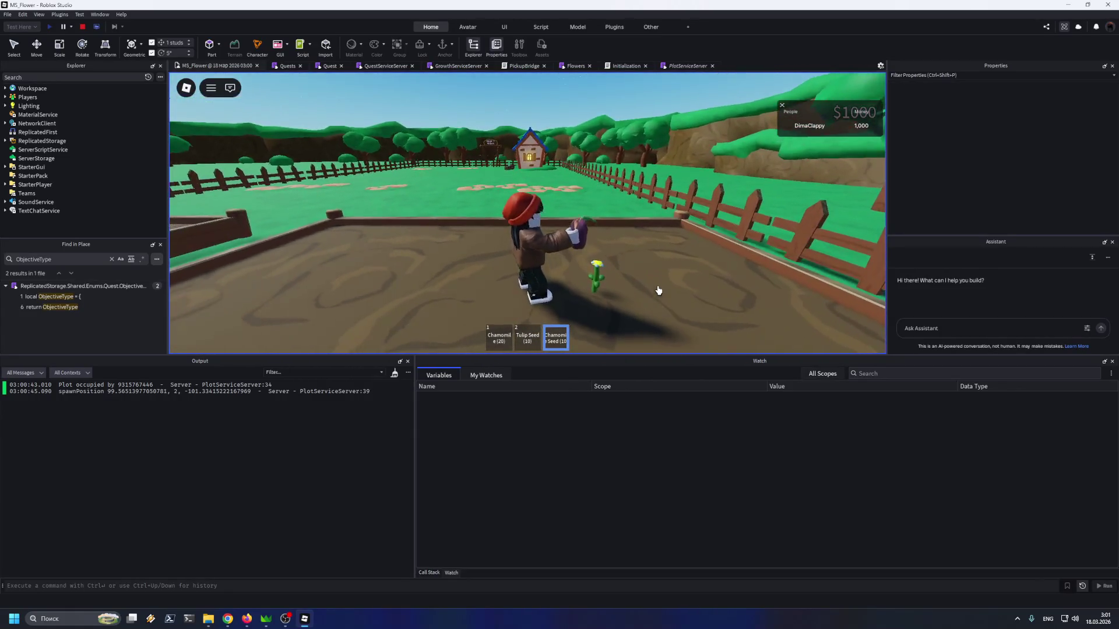
pyautogui.press('d')
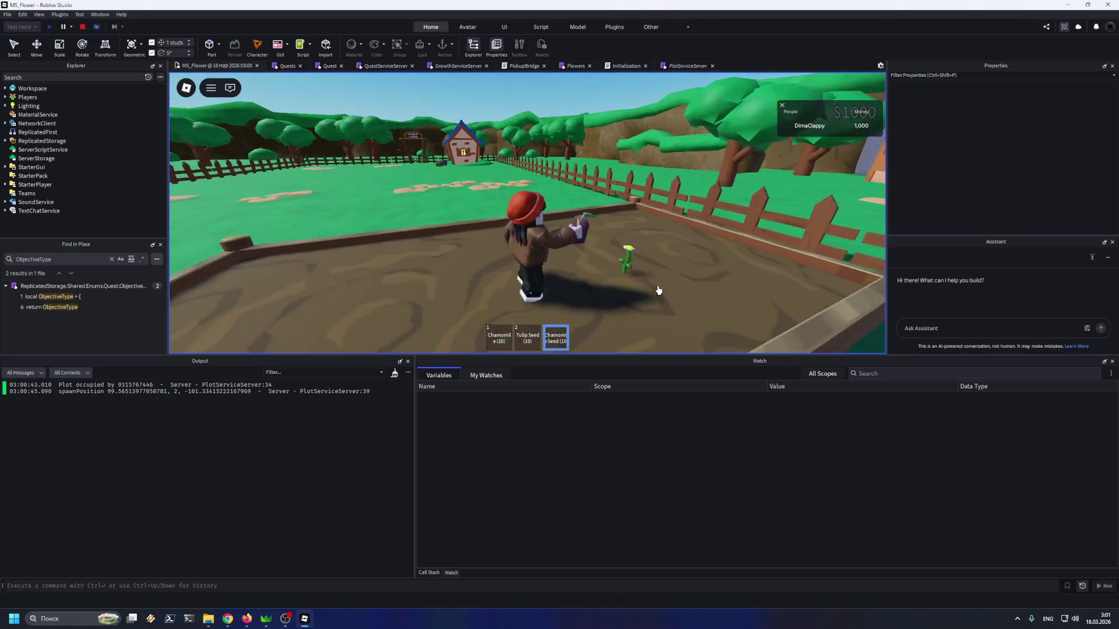
pyautogui.press('s')
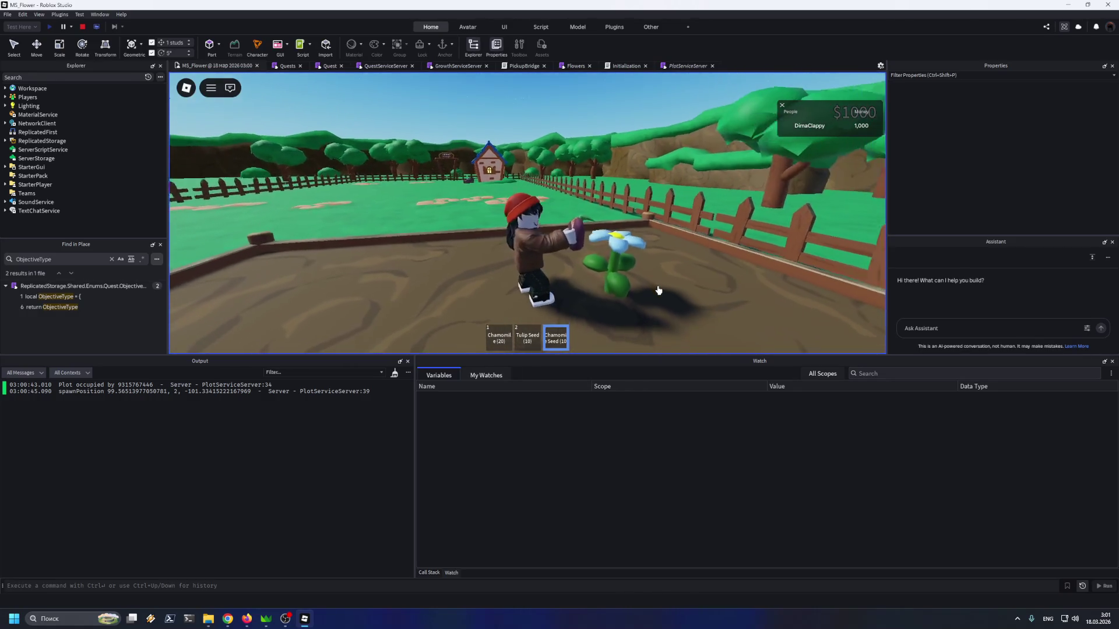
pyautogui.press('a')
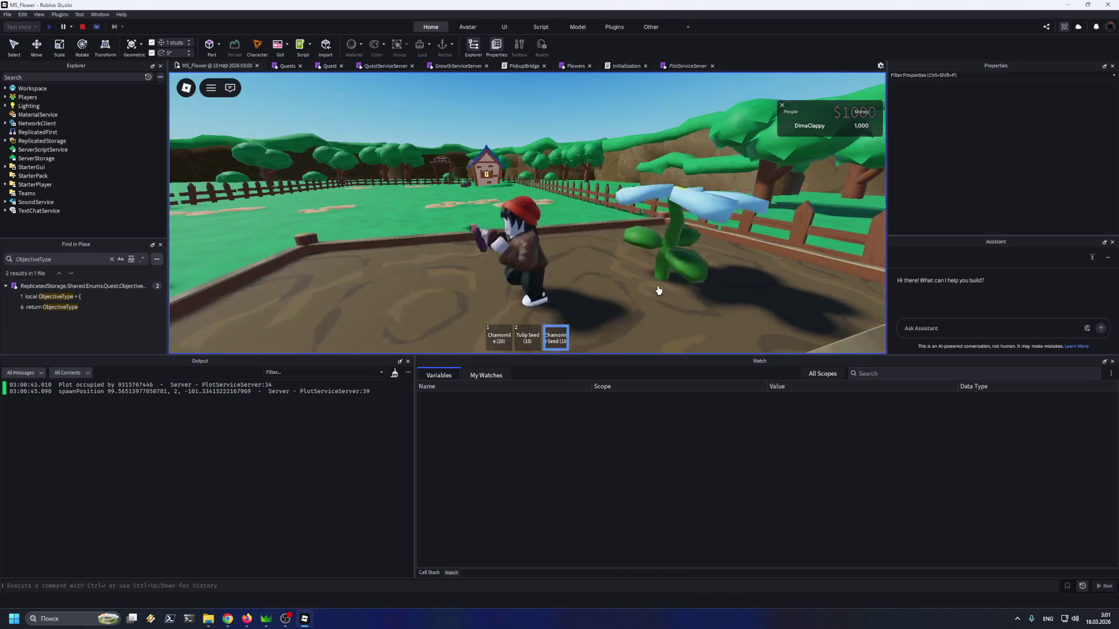
pyautogui.press('d')
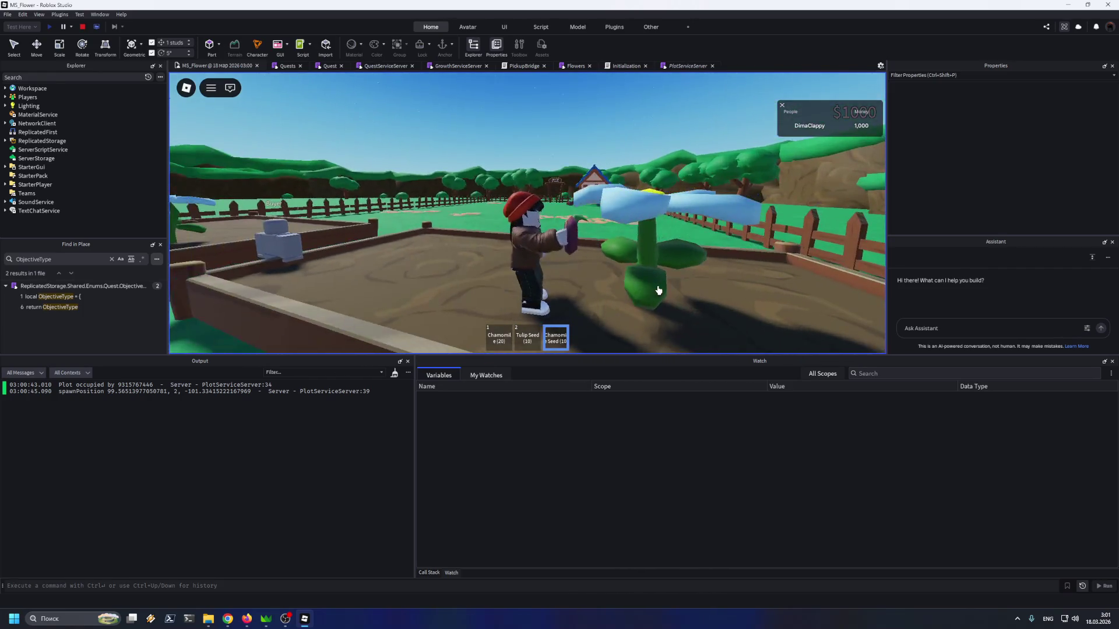
pyautogui.press('e')
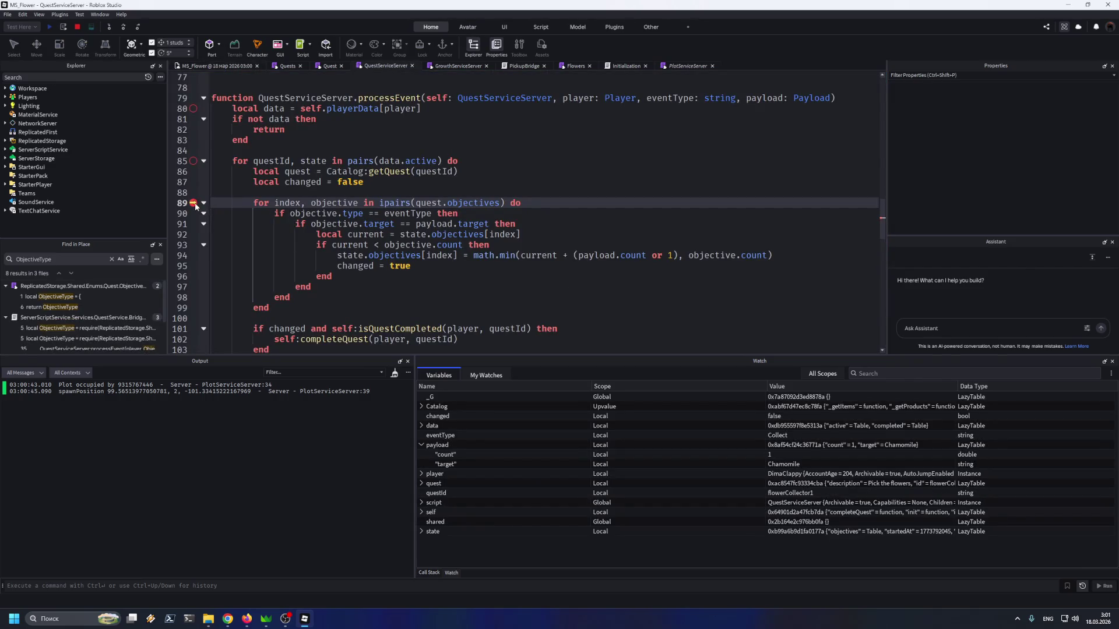
# Step over the paused code to line 94, remove the line 89 breakpoint, and resume
pyautogui.click(123, 28)
pyautogui.click(123, 29)
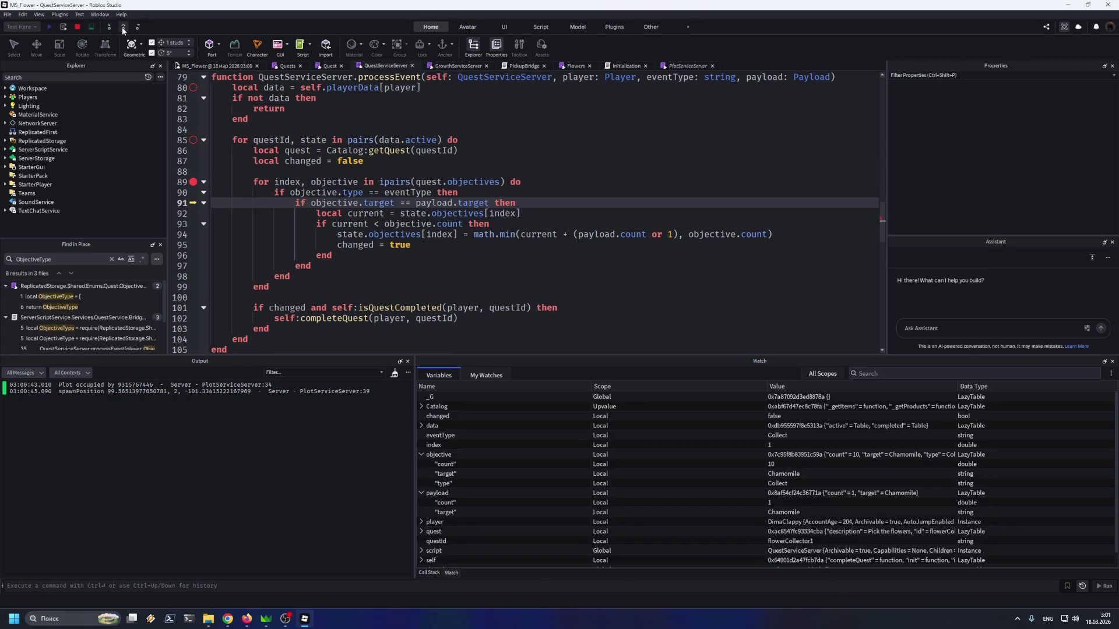
pyautogui.click(123, 29)
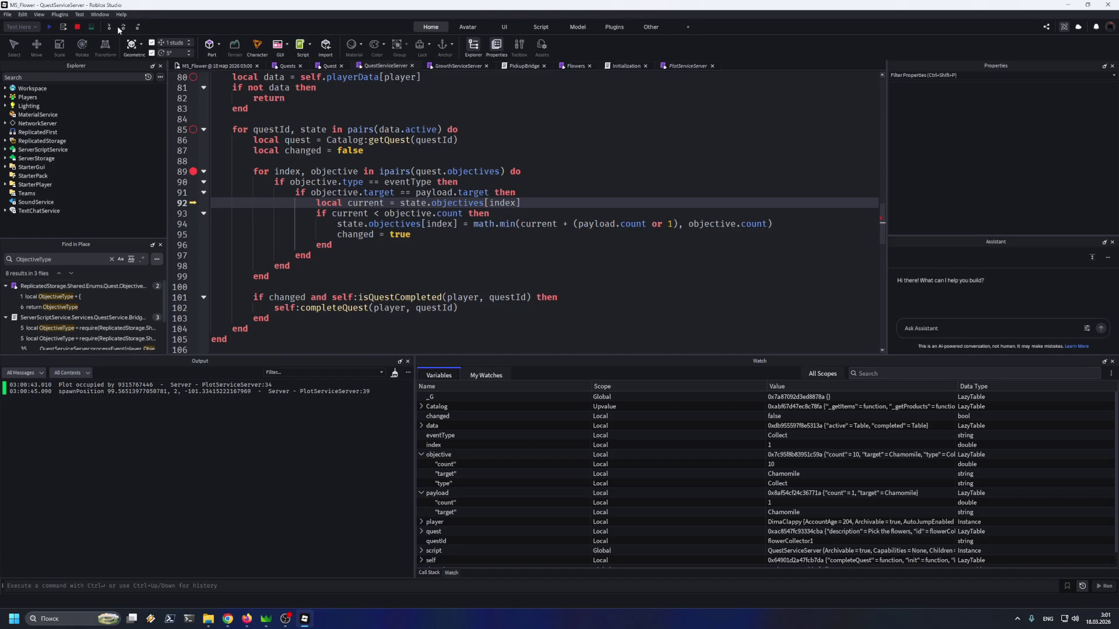
pyautogui.click(120, 28)
pyautogui.click(120, 28)
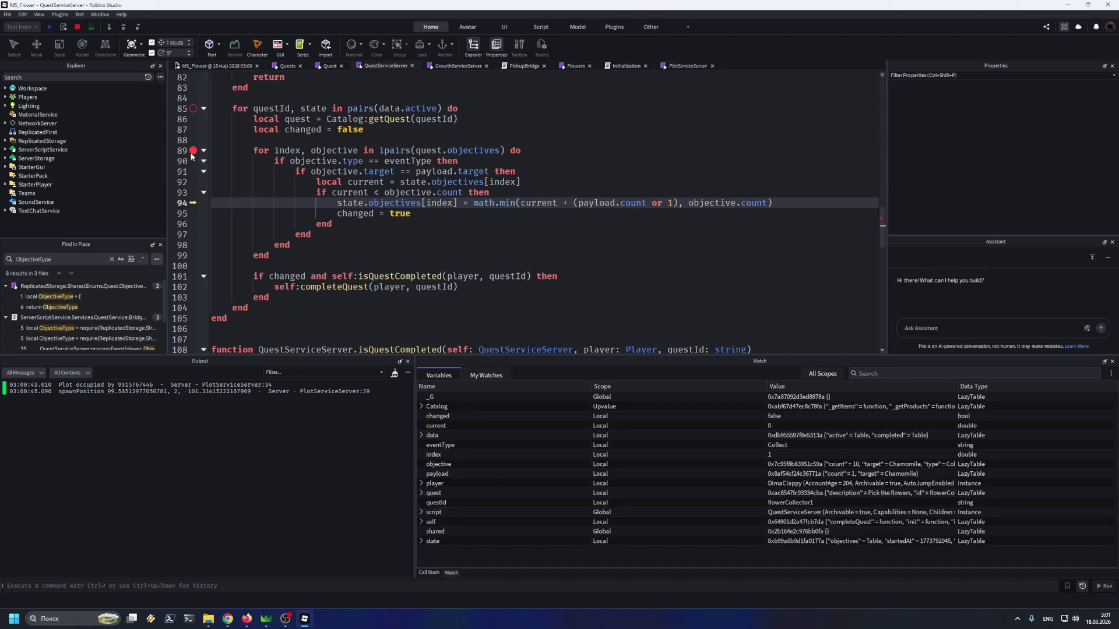
pyautogui.click(191, 153)
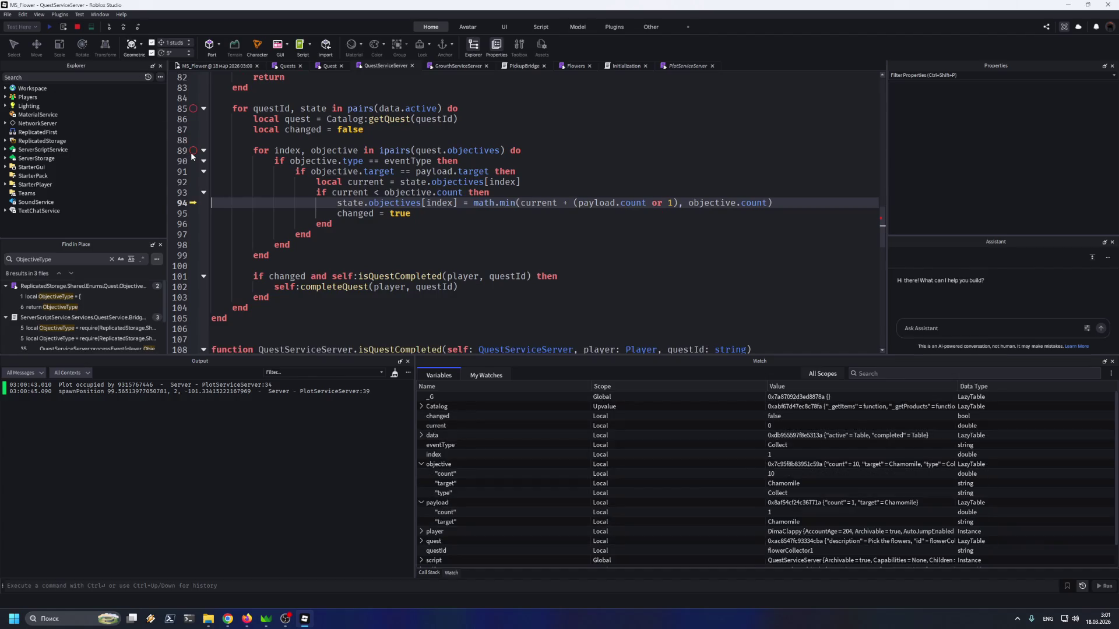
pyautogui.click(64, 28)
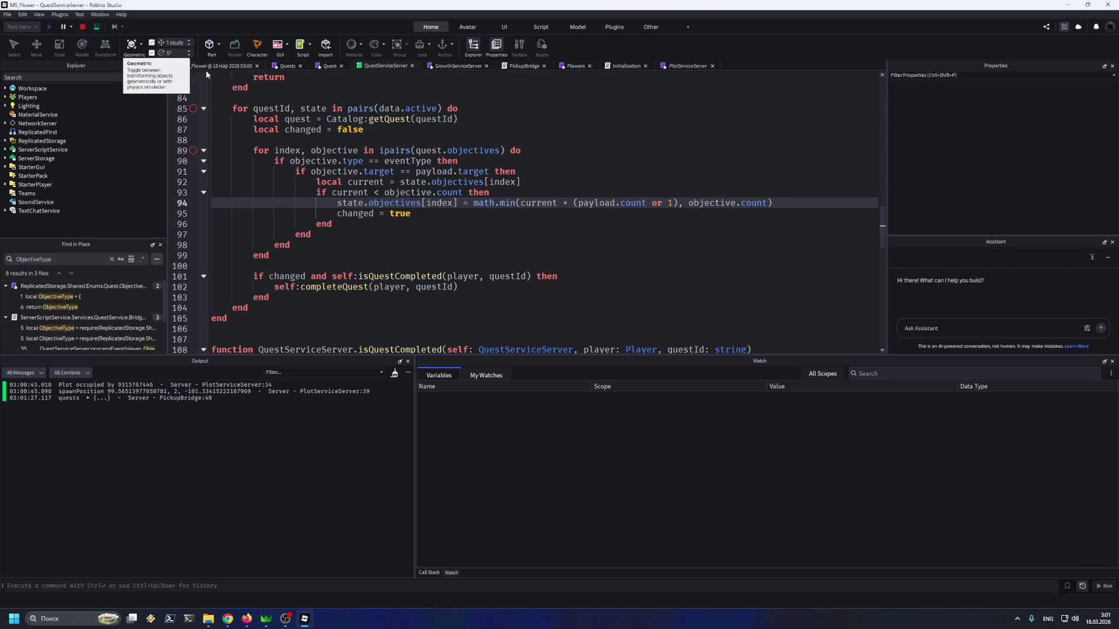
# Expand quests > active > flowerCollector1 > objectives in Output to see progress 1
pyautogui.click(88, 398)
pyautogui.click(123, 404)
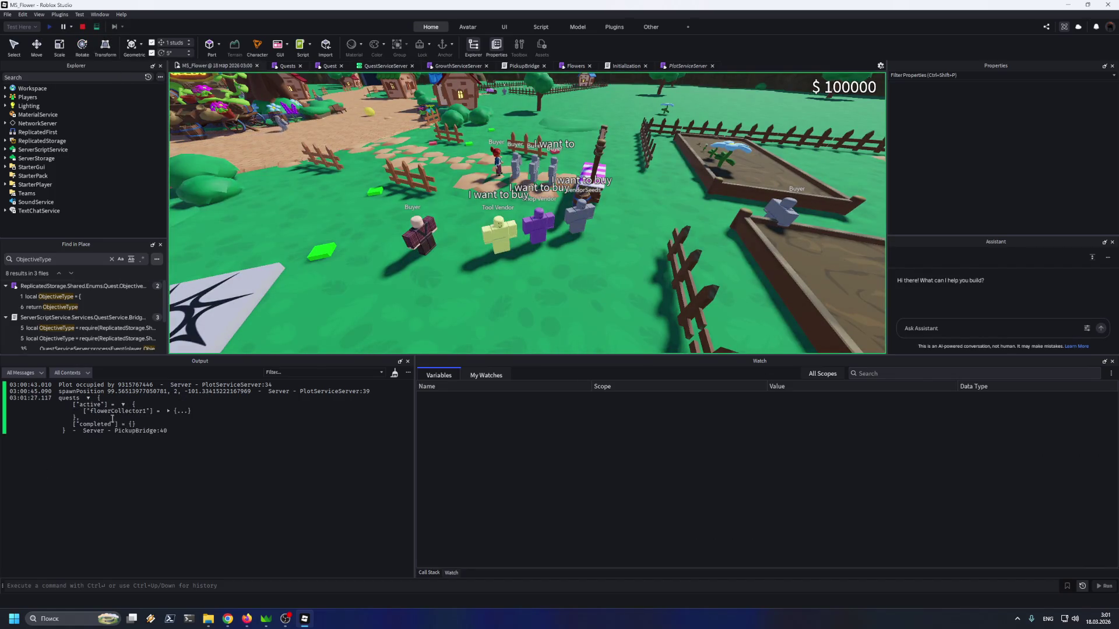
pyautogui.click(171, 412)
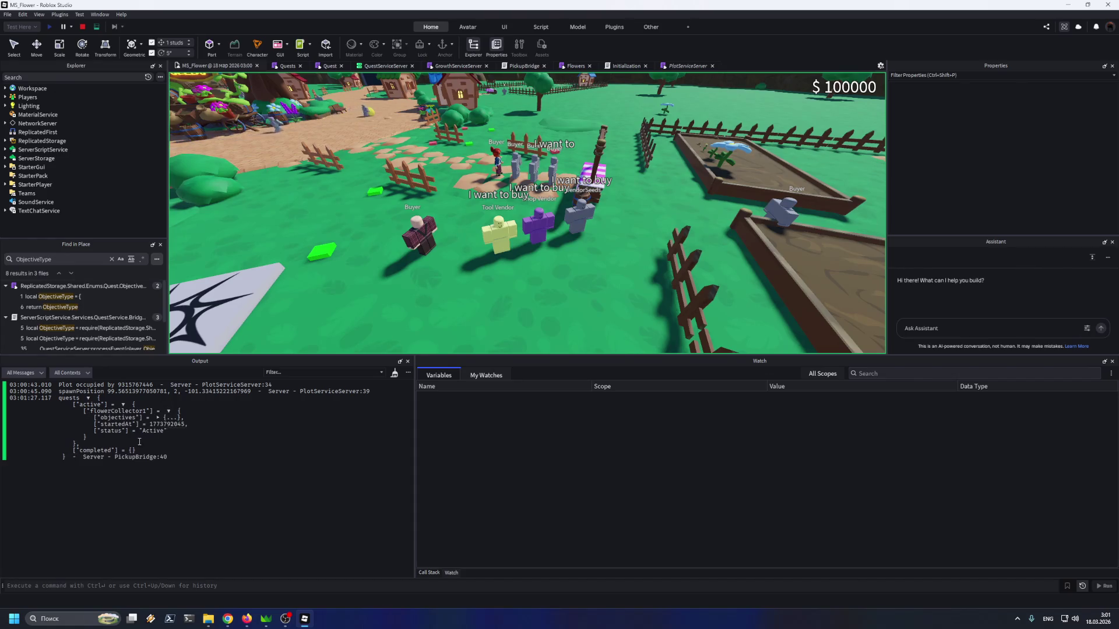
pyautogui.click(158, 418)
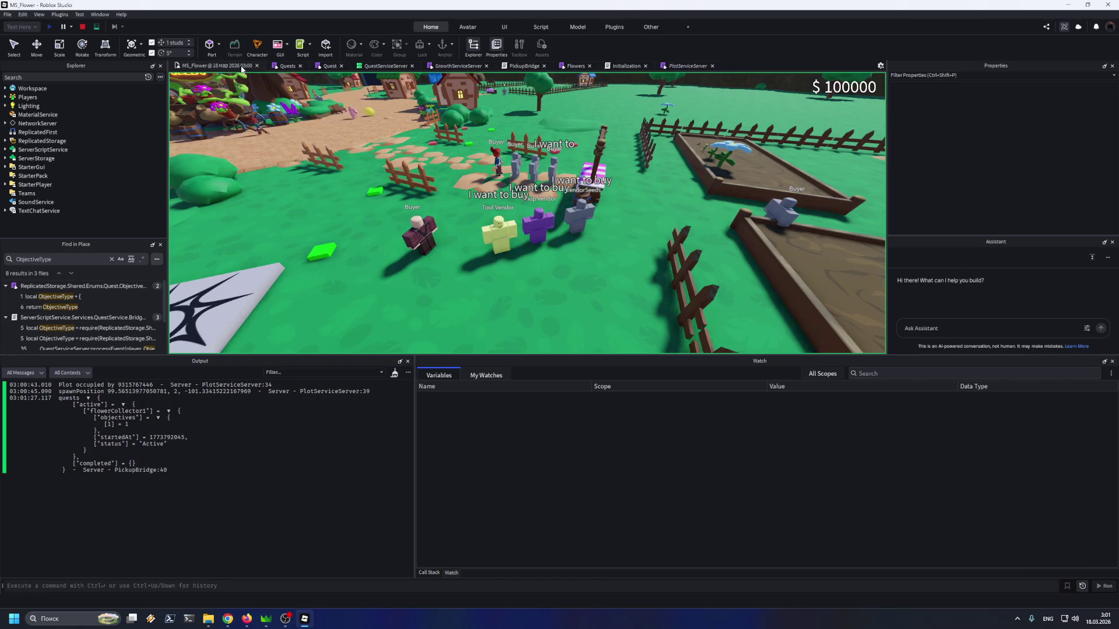
pyautogui.click(284, 66)
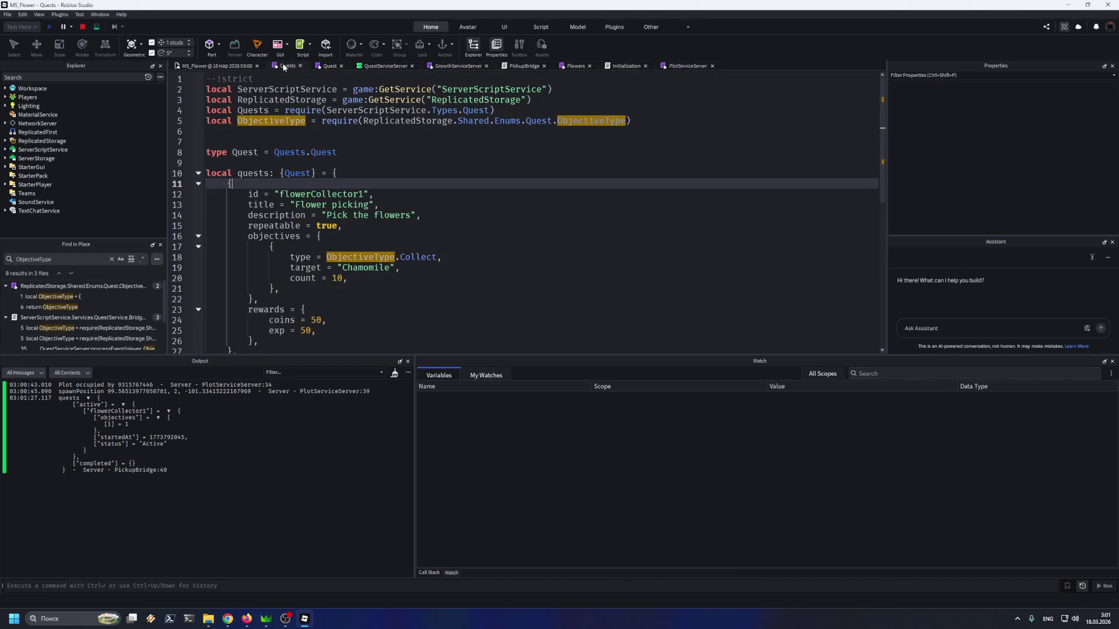
# Stop the test, change flowerCollector1's Chamomile count on line 20 from 10 to 2, and replay
pyautogui.scroll(-3, 317, 141)
pyautogui.scroll(2, 239, 140)
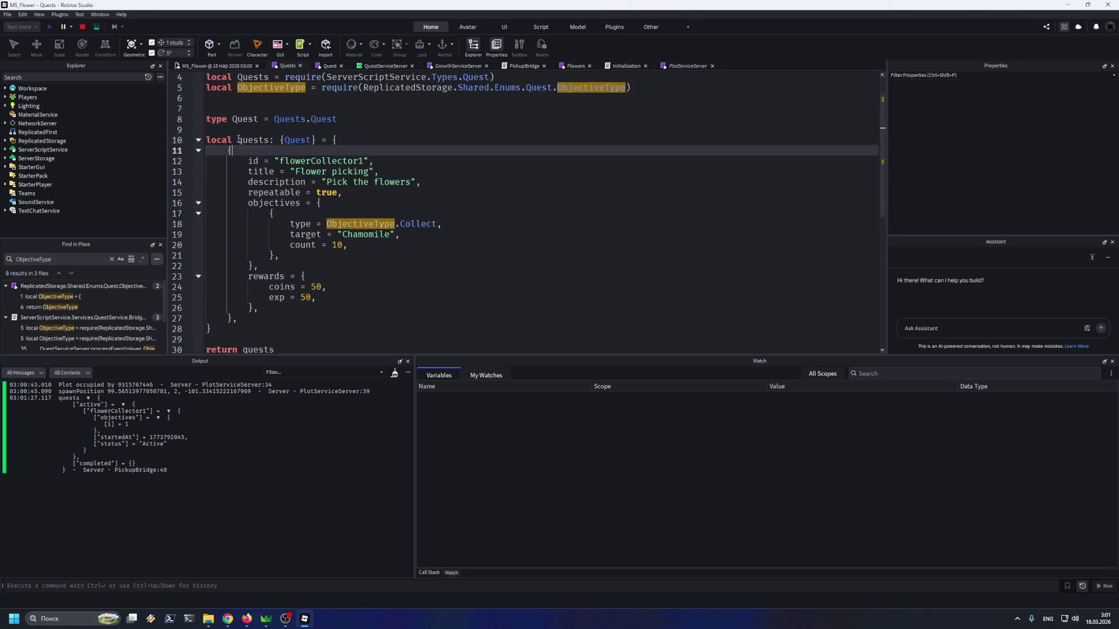
pyautogui.click(82, 27)
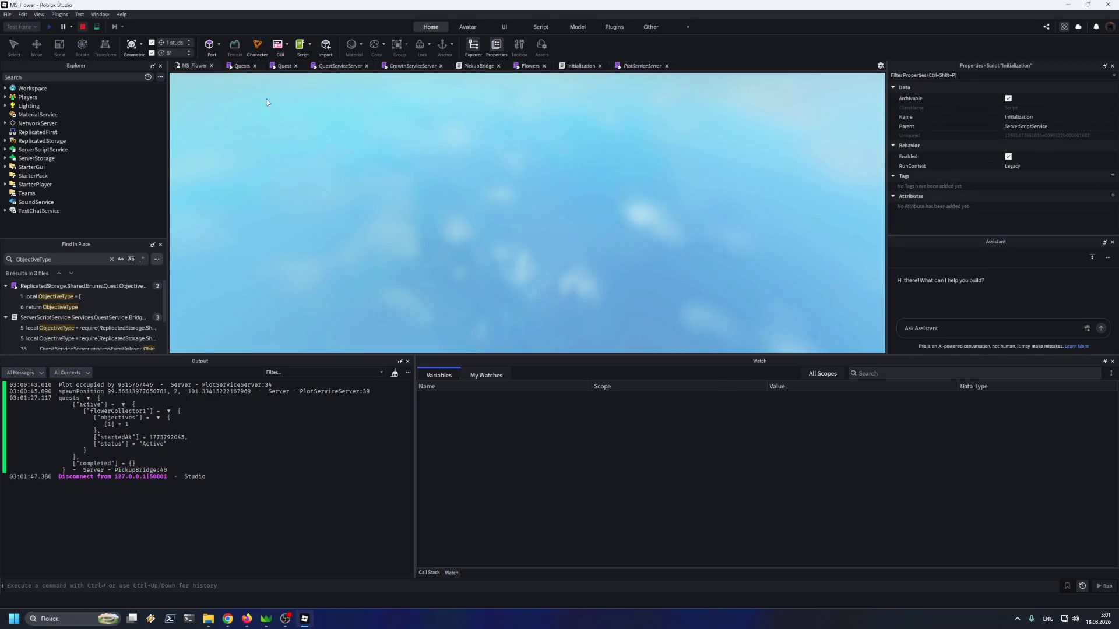
pyautogui.click(250, 67)
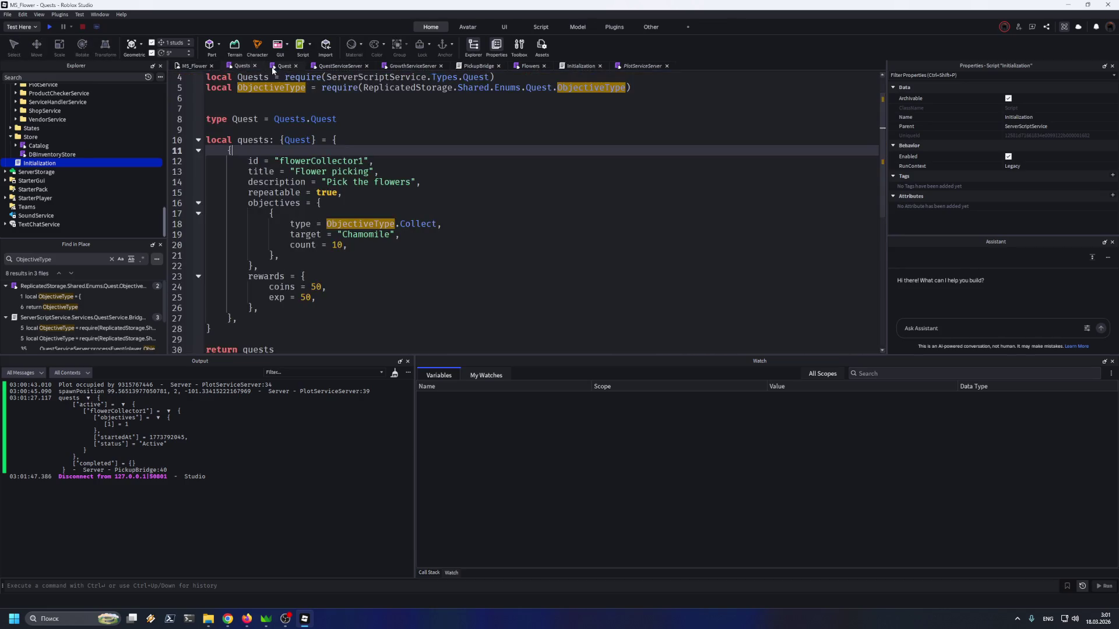
pyautogui.click(330, 278)
pyautogui.doubleClick(338, 245)
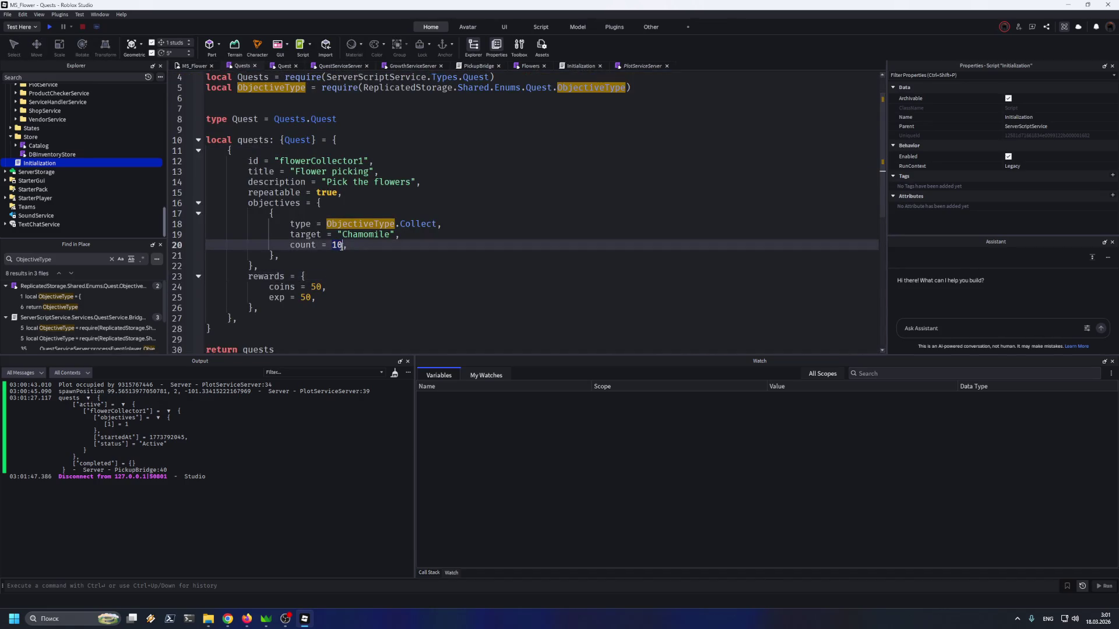
pyautogui.write('2')
pyautogui.click(331, 267)
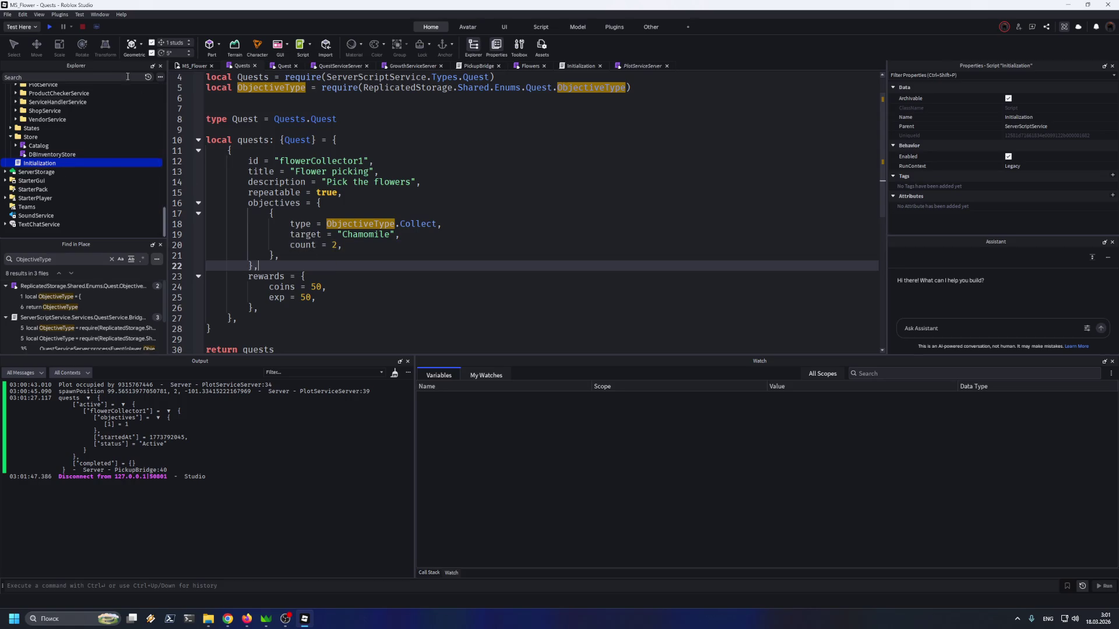
pyautogui.click(53, 26)
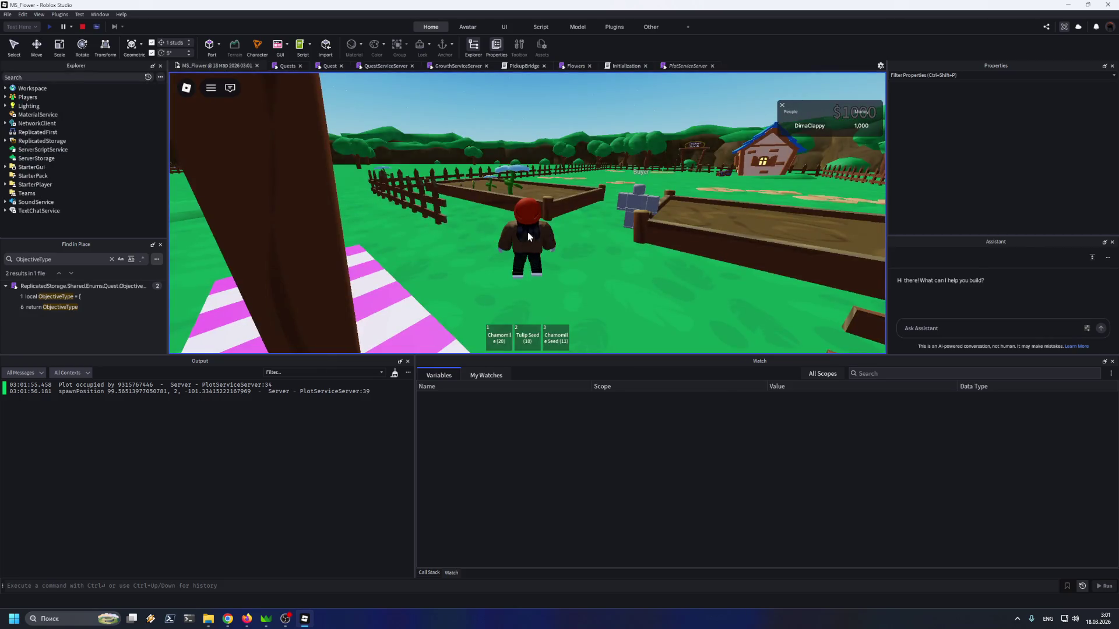
# Walk into the dirt plot, equip Chamomile Seed, and plant three seeds
pyautogui.press('w')
pyautogui.press('3')
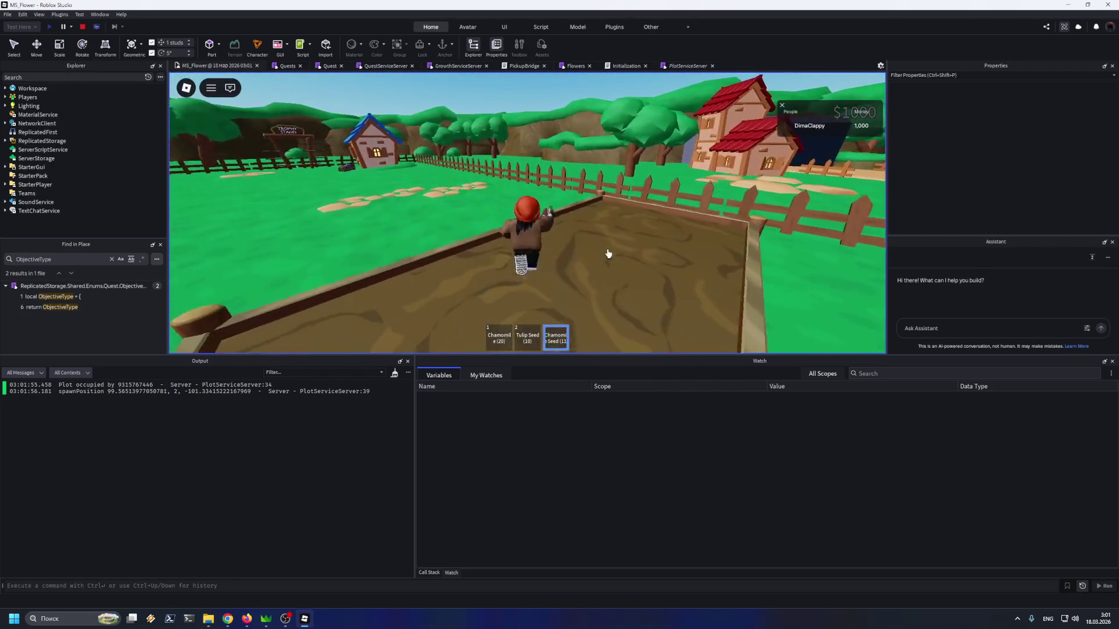
pyautogui.click(603, 245)
pyautogui.click(641, 271)
pyautogui.click(652, 239)
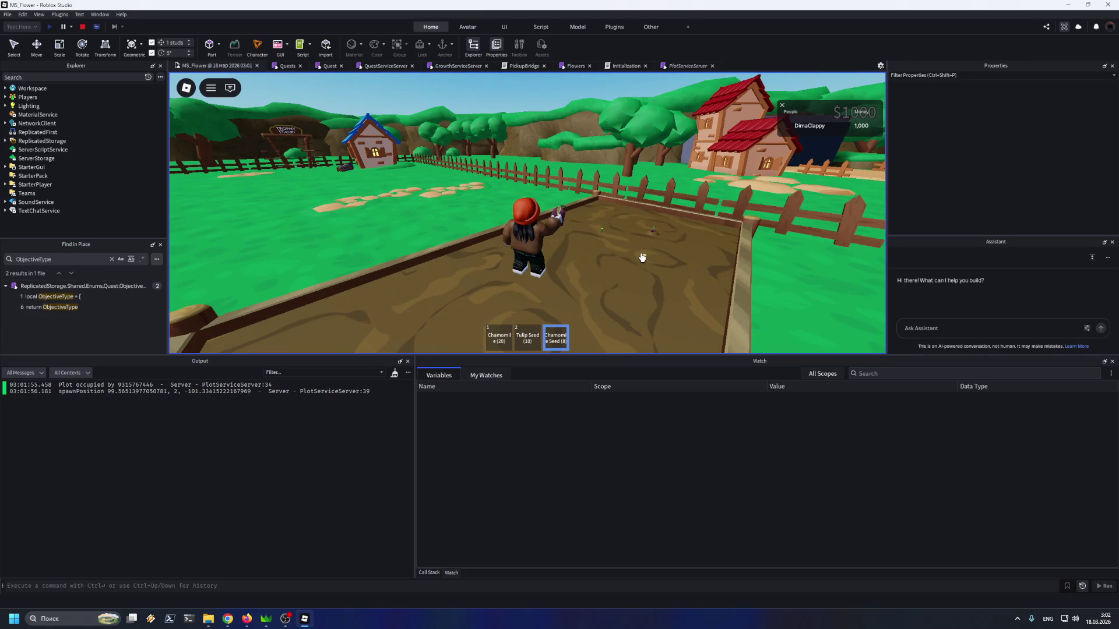
# Once the seeds grow into blue flowers, walk up and harvest the first one
pyautogui.press('a')
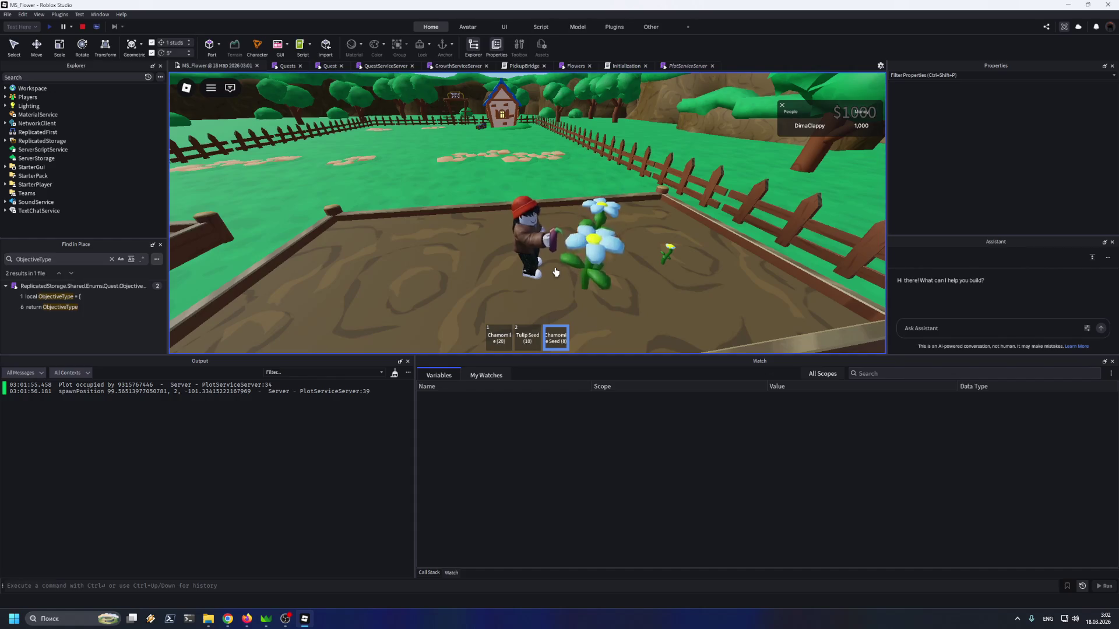
pyautogui.press('d')
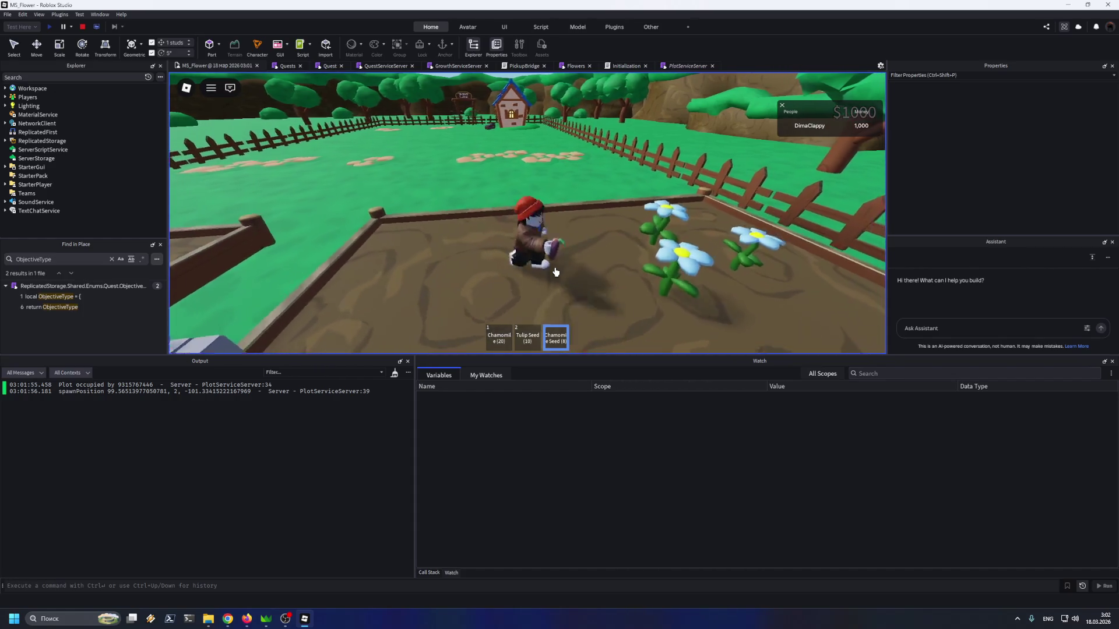
pyautogui.press('a')
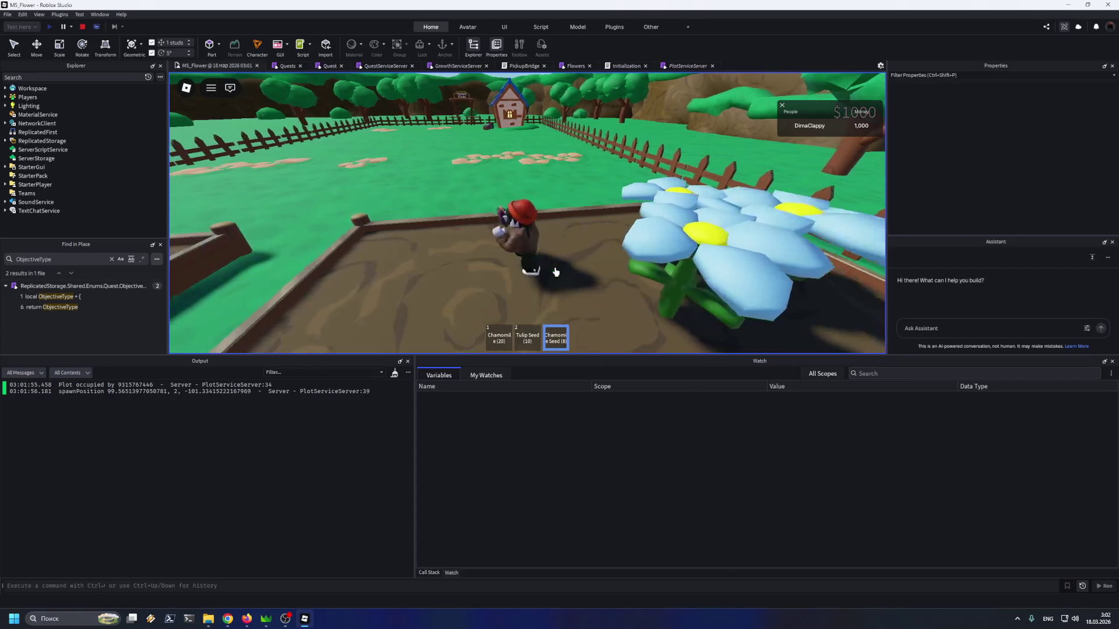
pyautogui.press('d')
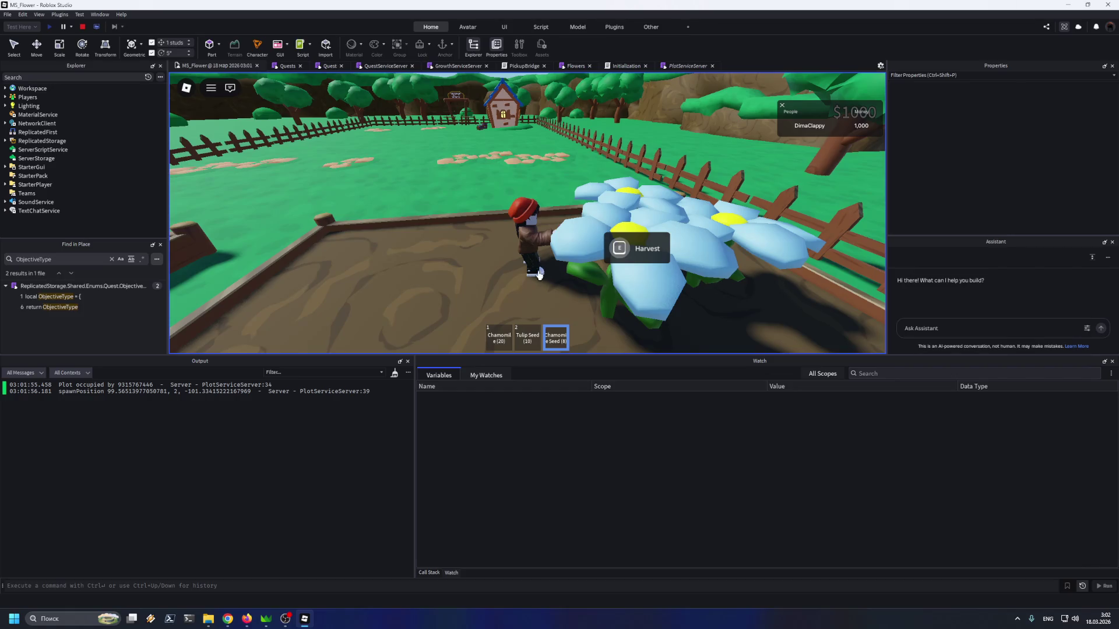
pyautogui.press('Left')
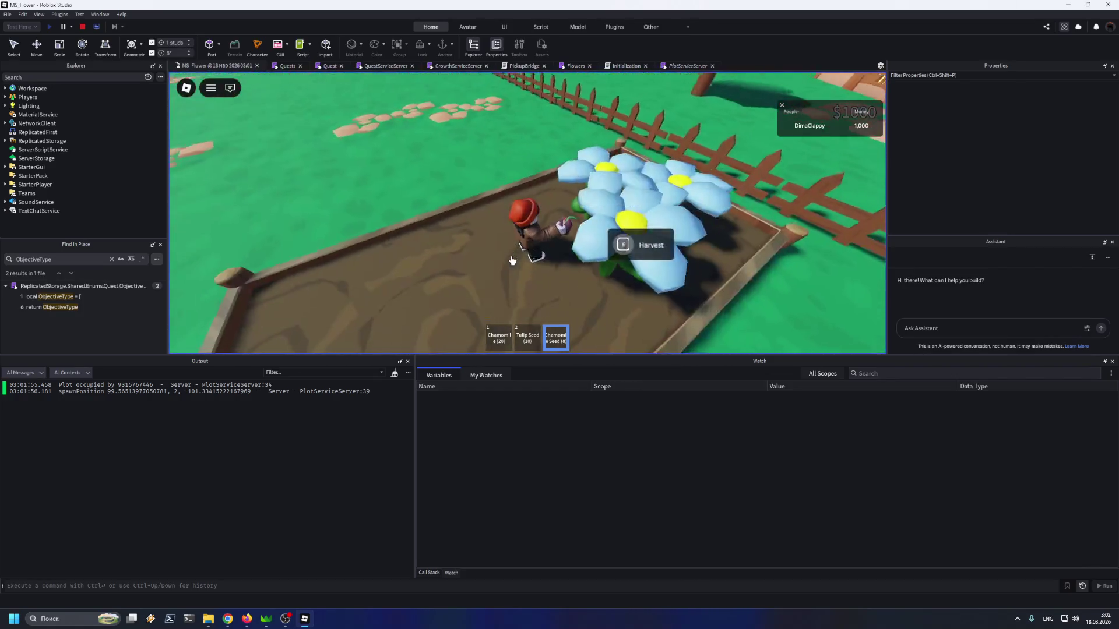
pyautogui.press('e')
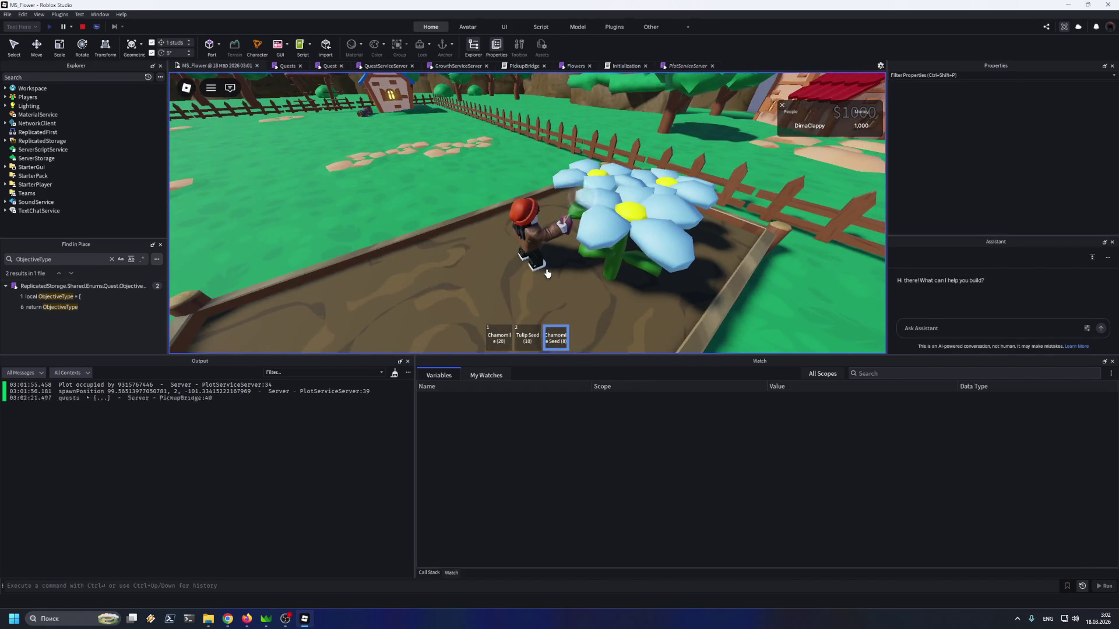
# Expand the new quests entry down to flowerCollector1's objectives to check progress
pyautogui.click(88, 399)
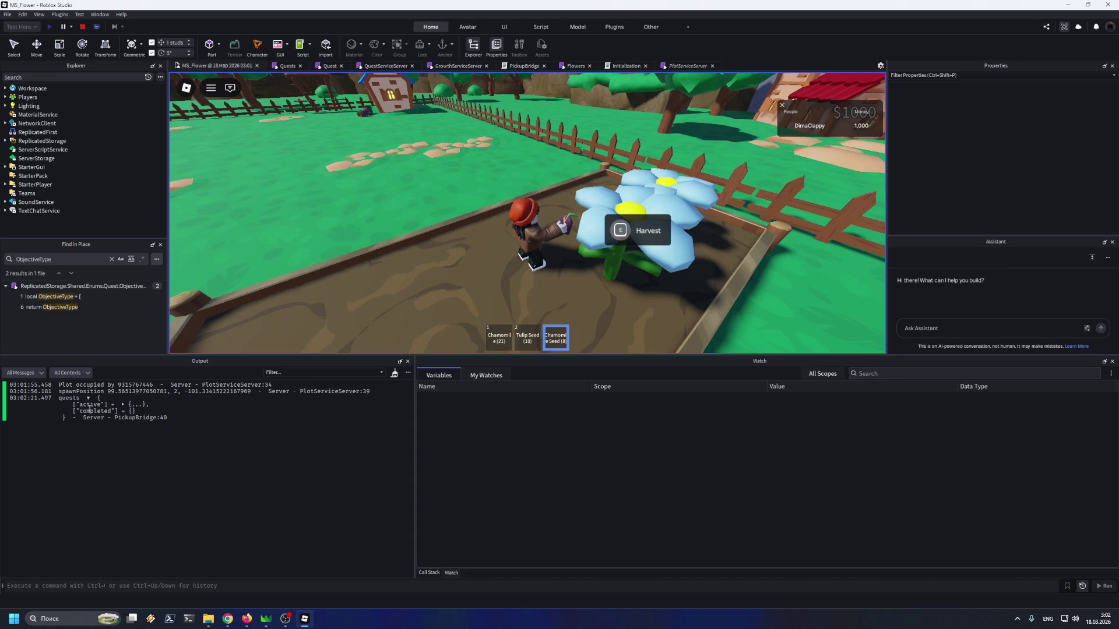
pyautogui.click(122, 404)
pyautogui.click(168, 411)
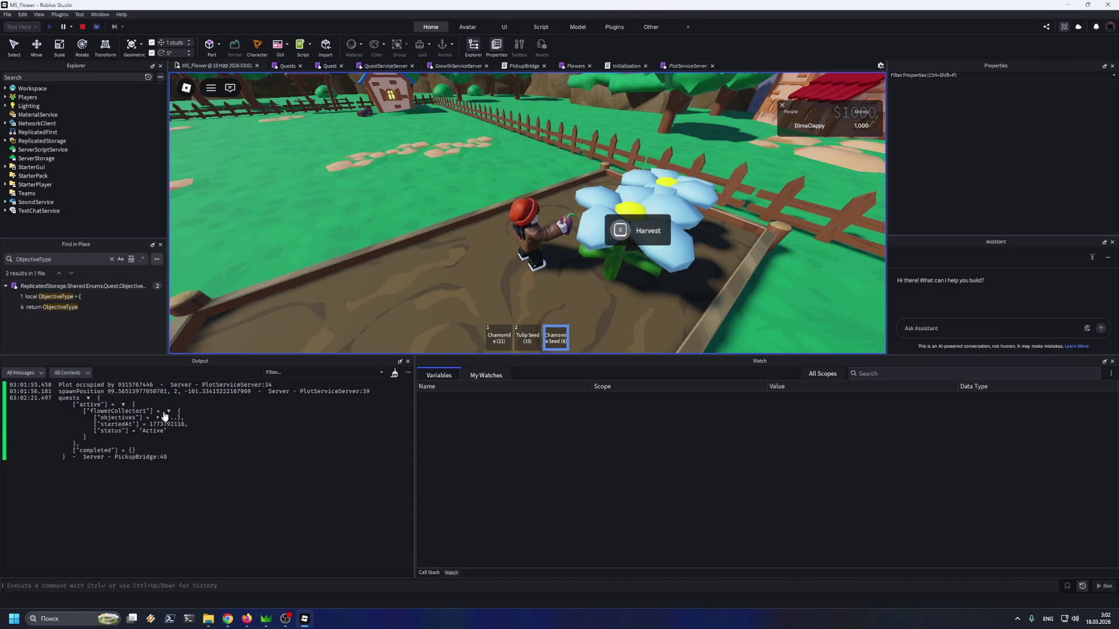
pyautogui.click(158, 418)
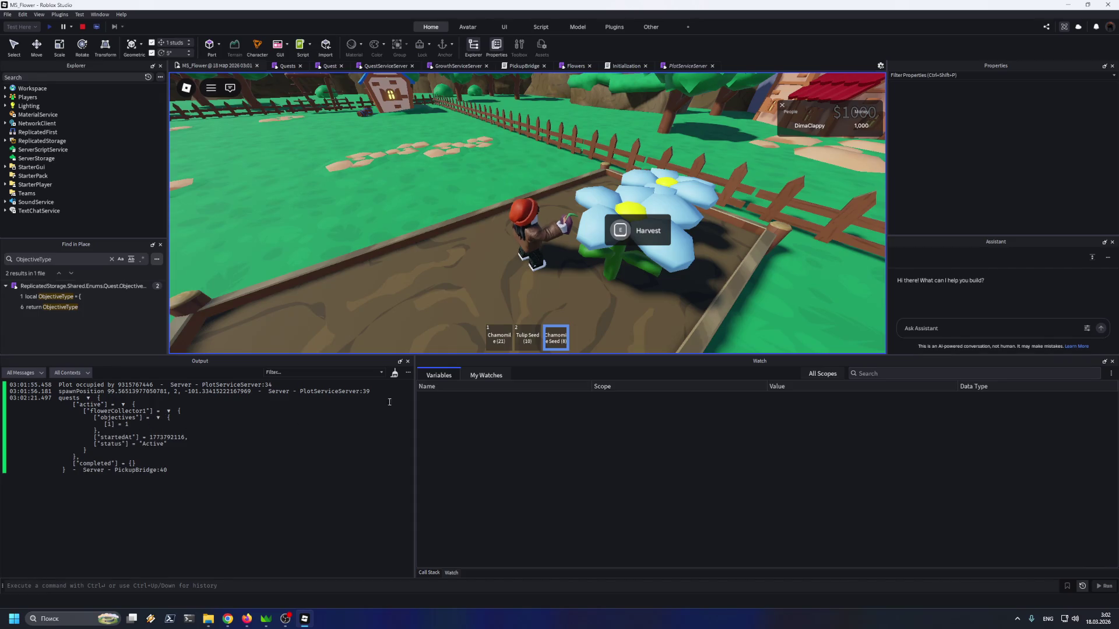
# Harvest a second Chamomile flower and expand the logged completed quests table
pyautogui.press('e')
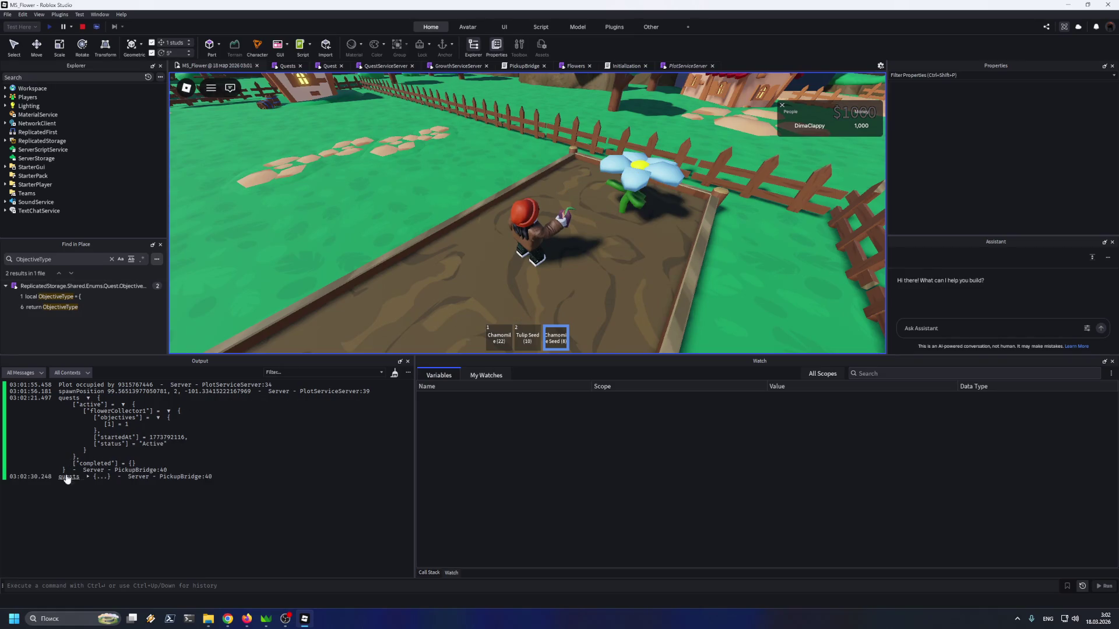
pyautogui.click(87, 477)
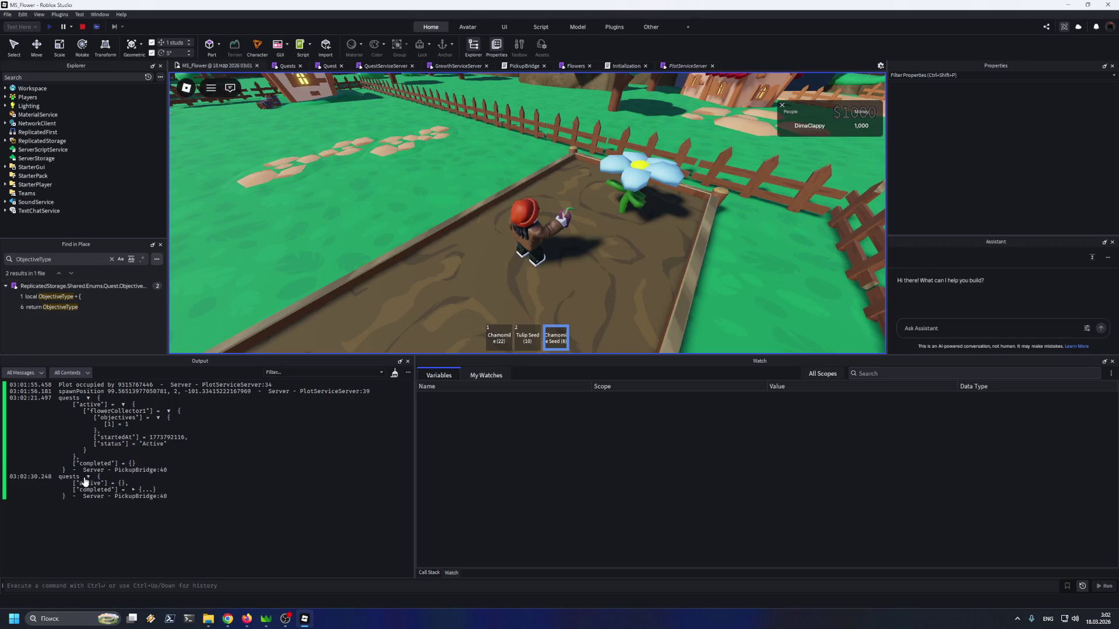
pyautogui.click(134, 490)
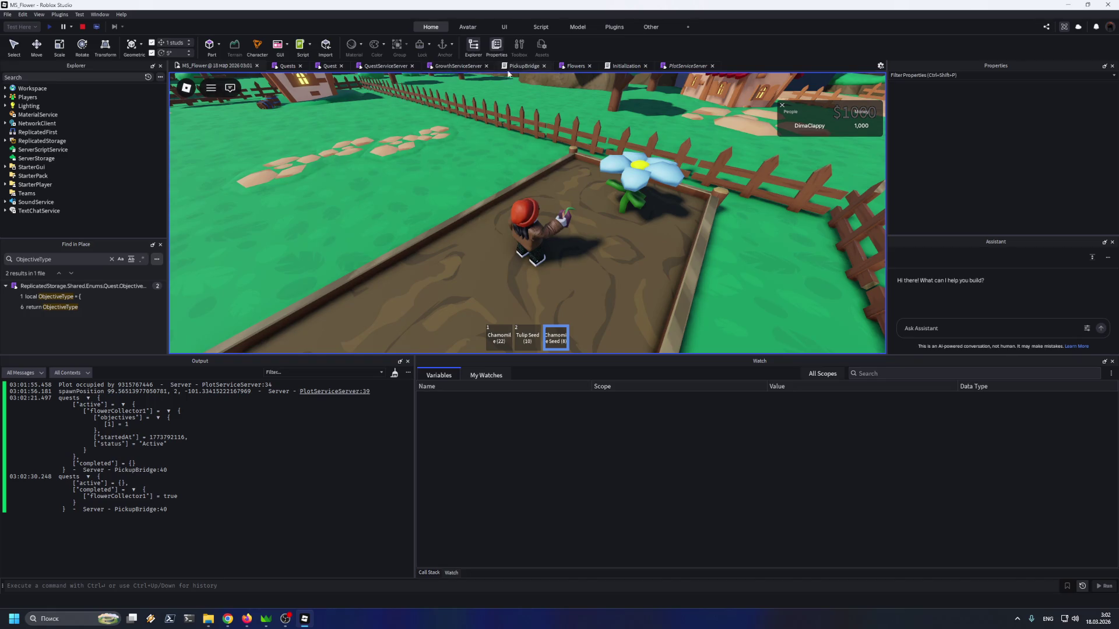
# Close the PickupBridge, Initialization, PlotServiceServer and Flowers script tabs, reviewing lines 52 and 63
pyautogui.click(521, 66)
pyautogui.click(544, 66)
pyautogui.click(568, 66)
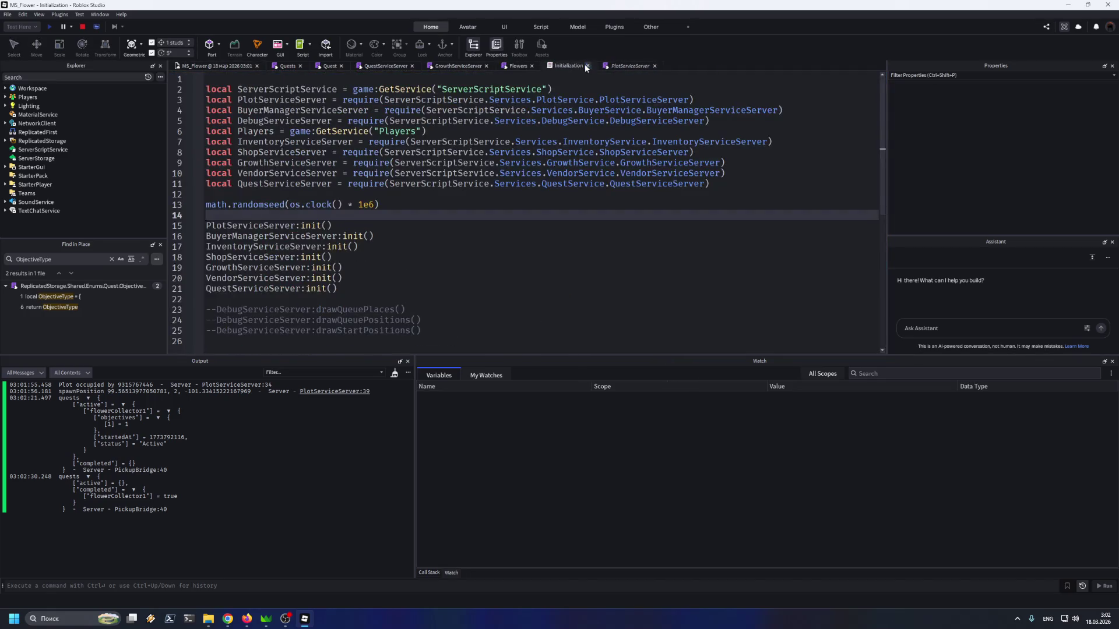
pyautogui.click(587, 66)
pyautogui.middleClick(572, 67)
pyautogui.click(532, 66)
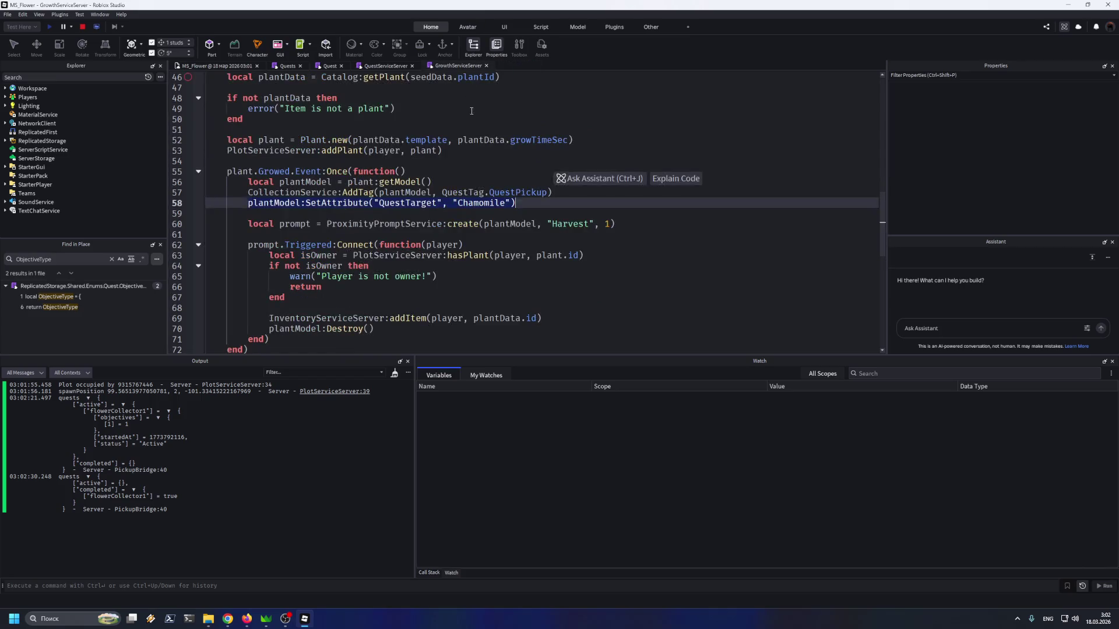
pyautogui.click(459, 139)
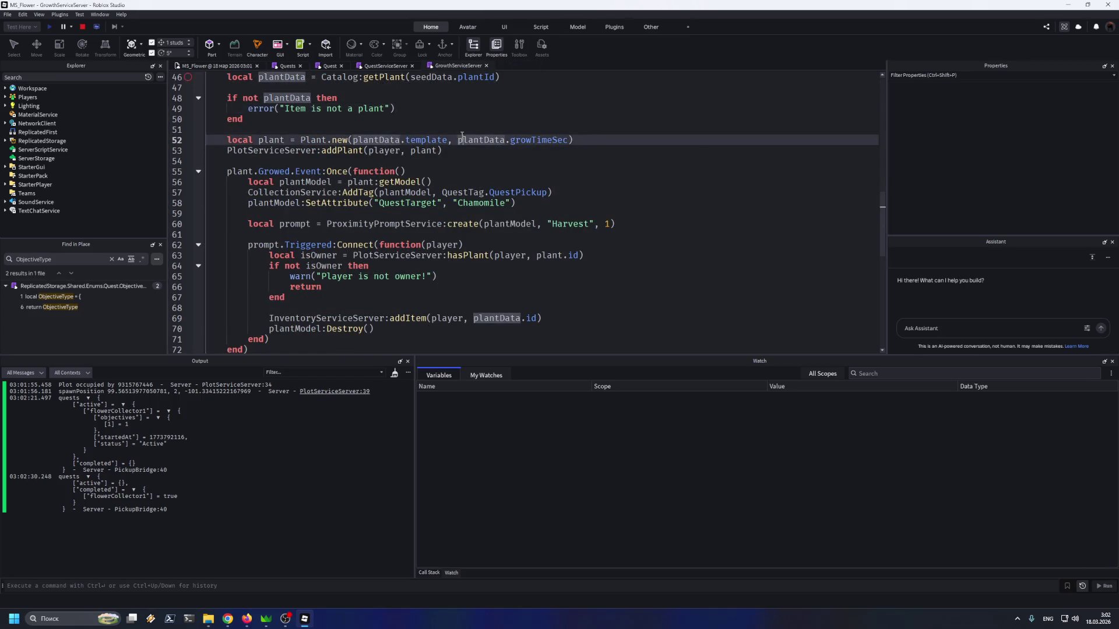
pyautogui.click(299, 257)
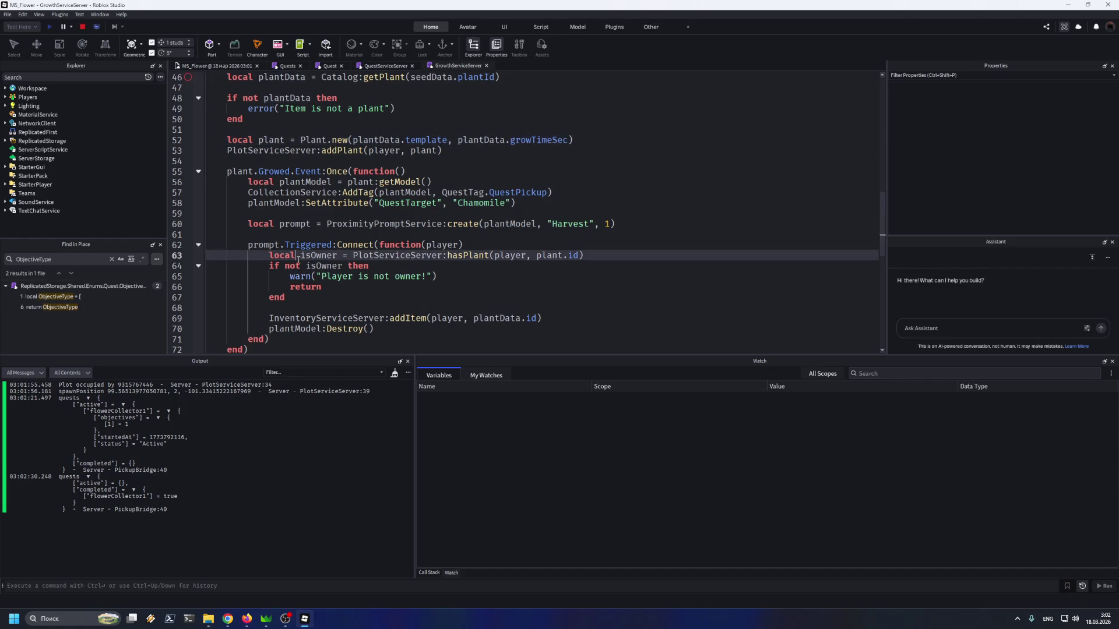
# Stop the playtest from the MS_Flower game tab and close the saved place
pyautogui.click(246, 66)
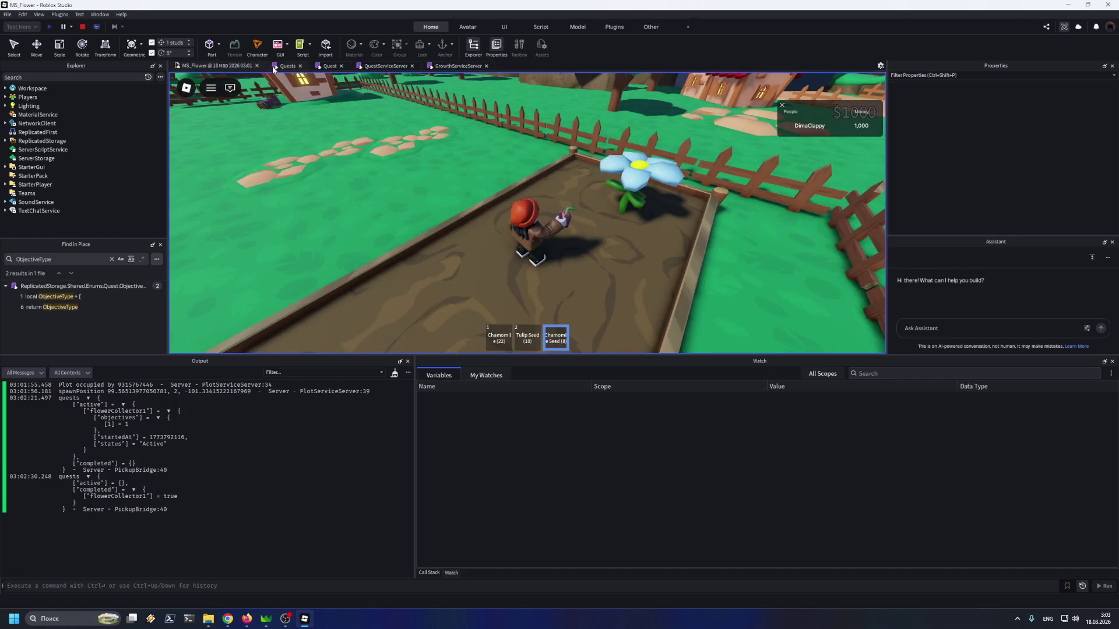
pyautogui.click(83, 26)
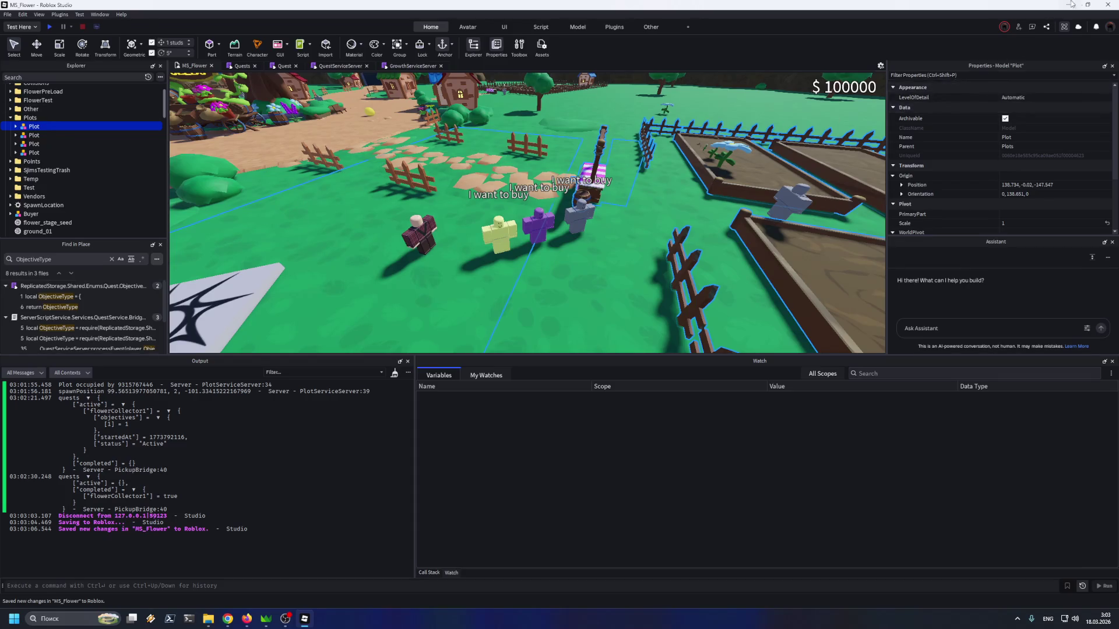
pyautogui.click(1104, 6)
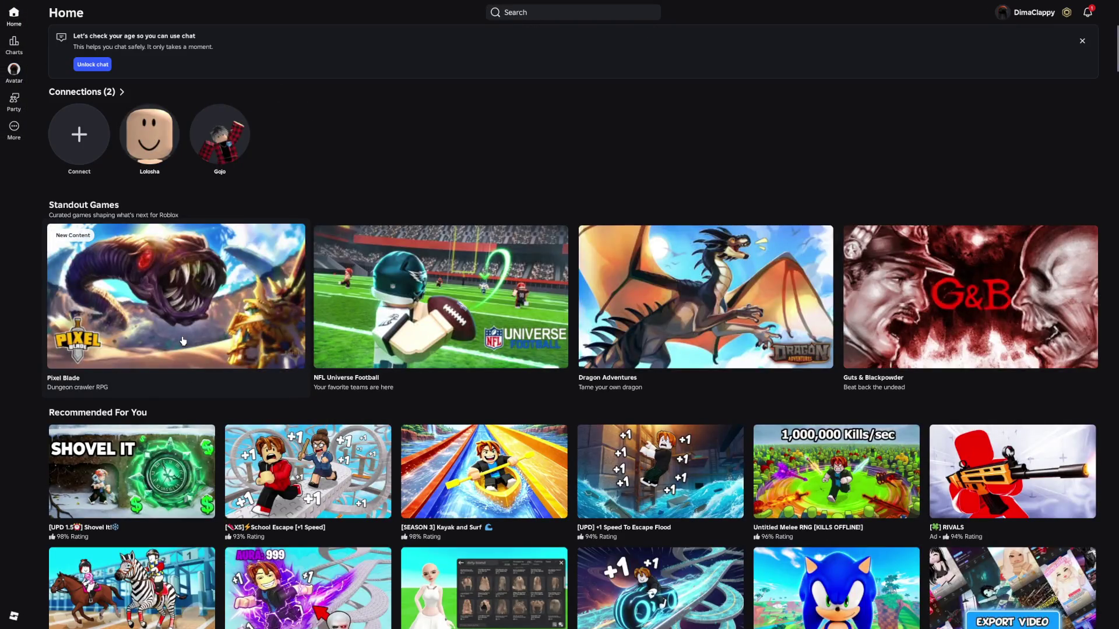
# Pick Shovel It from Recommended For You and launch it with Play on its details page
pyautogui.scroll(-2, 183, 341)
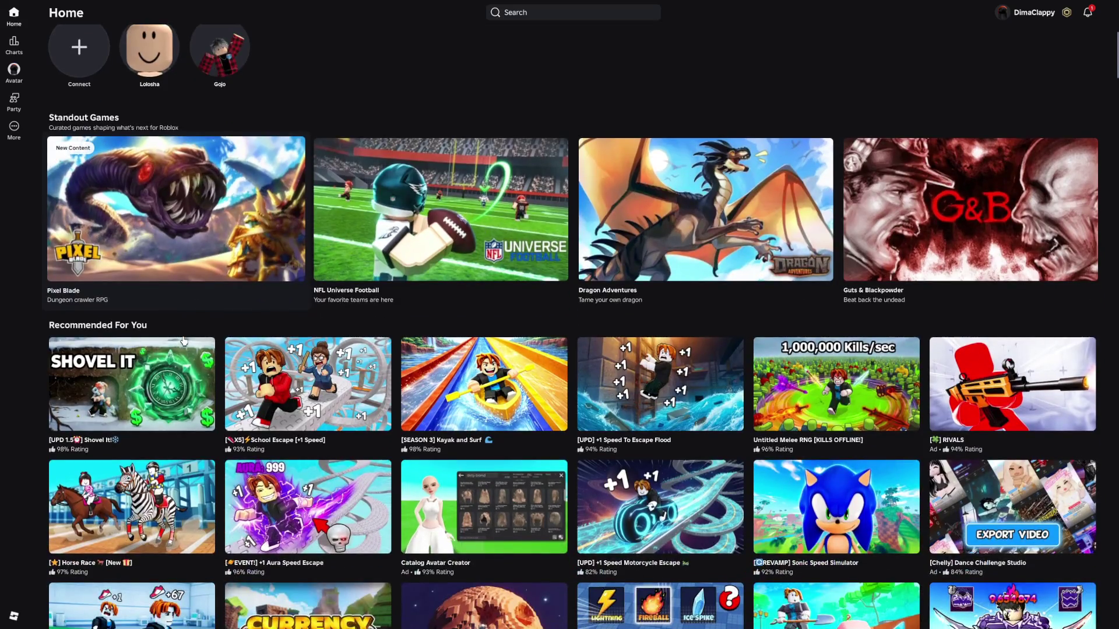
pyautogui.moveTo(184, 387)
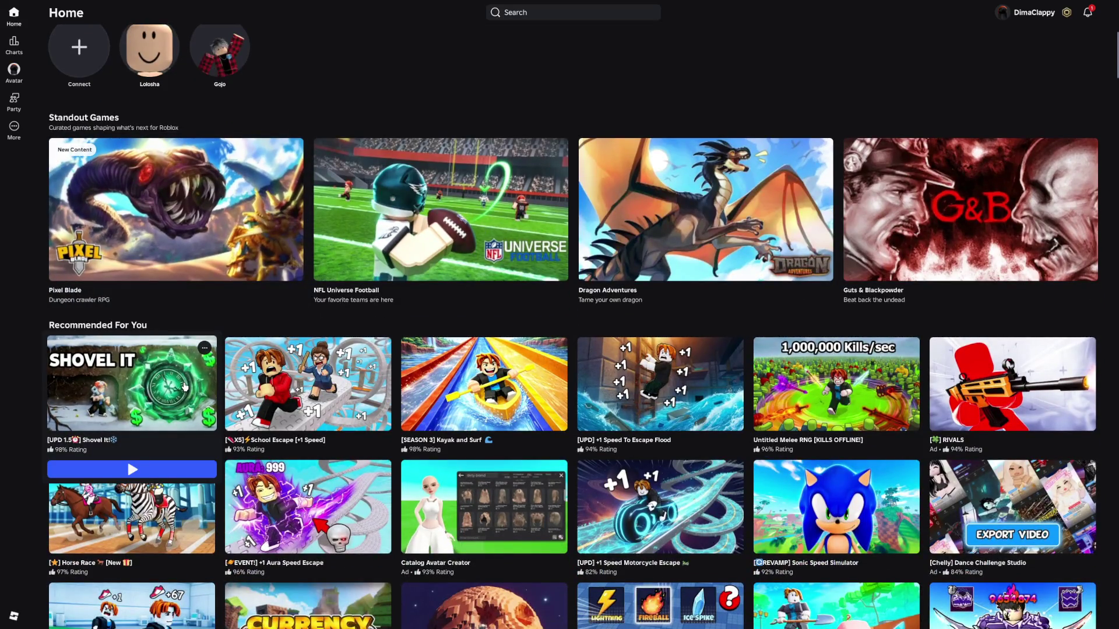
pyautogui.click(184, 387)
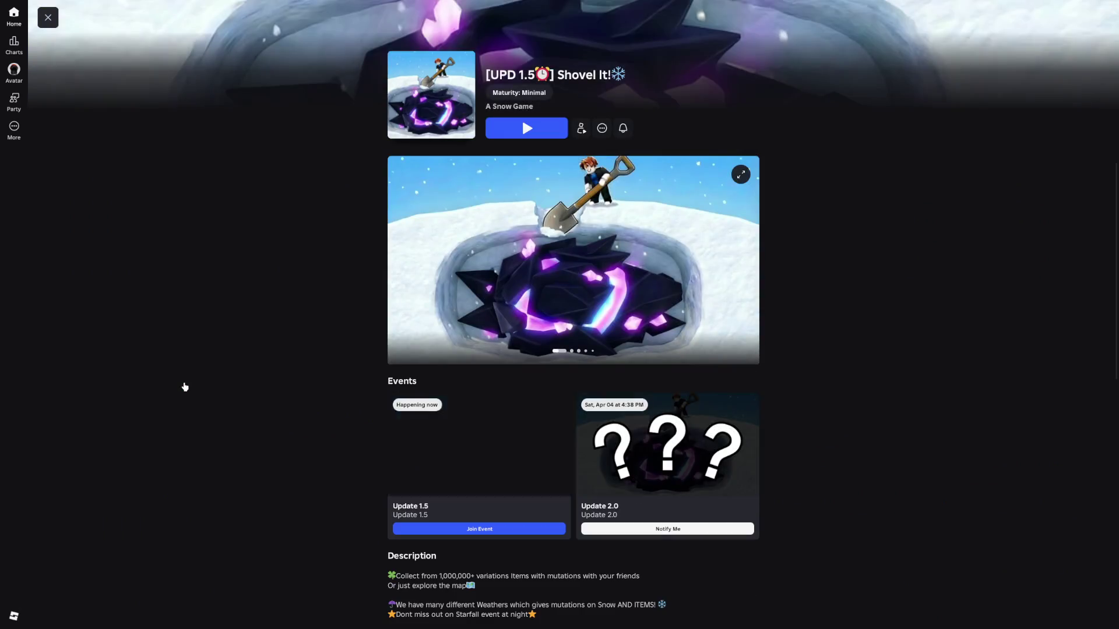
pyautogui.scroll(-5, 185, 386)
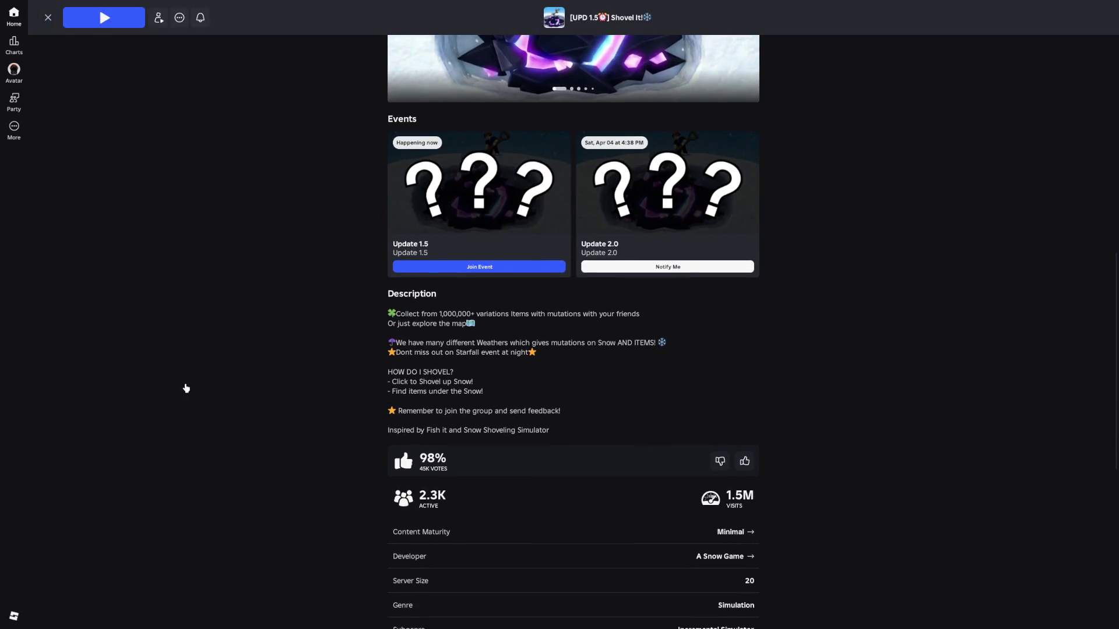
pyautogui.scroll(6, 186, 388)
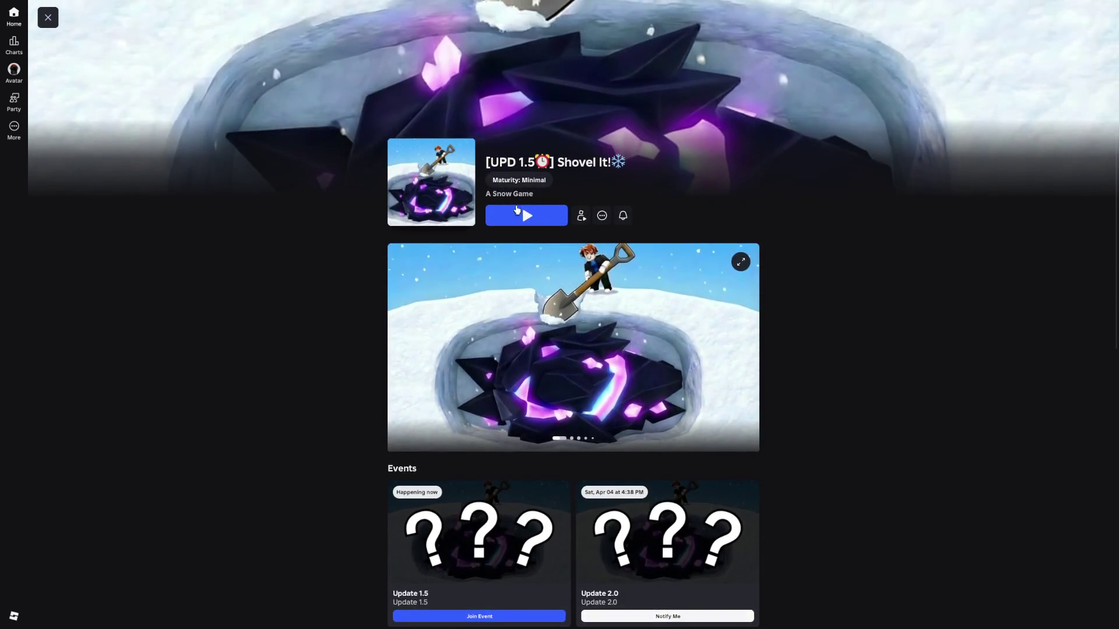
pyautogui.click(524, 213)
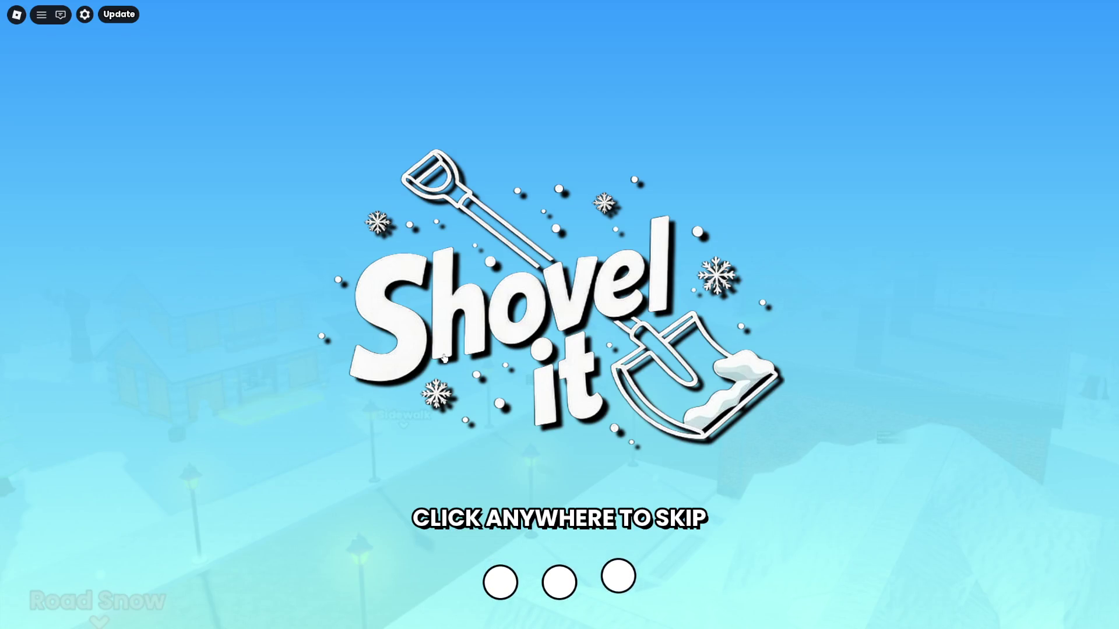
# Skip the Shovel It intro splash and close the Update Log 1.5 notice
pyautogui.click(444, 358)
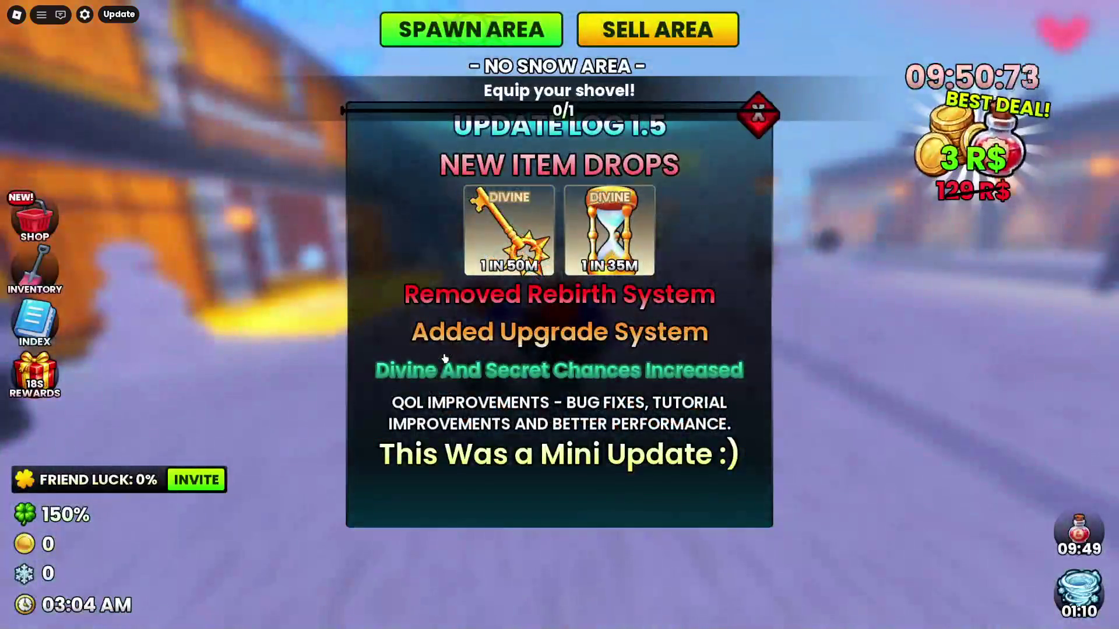
pyautogui.click(765, 119)
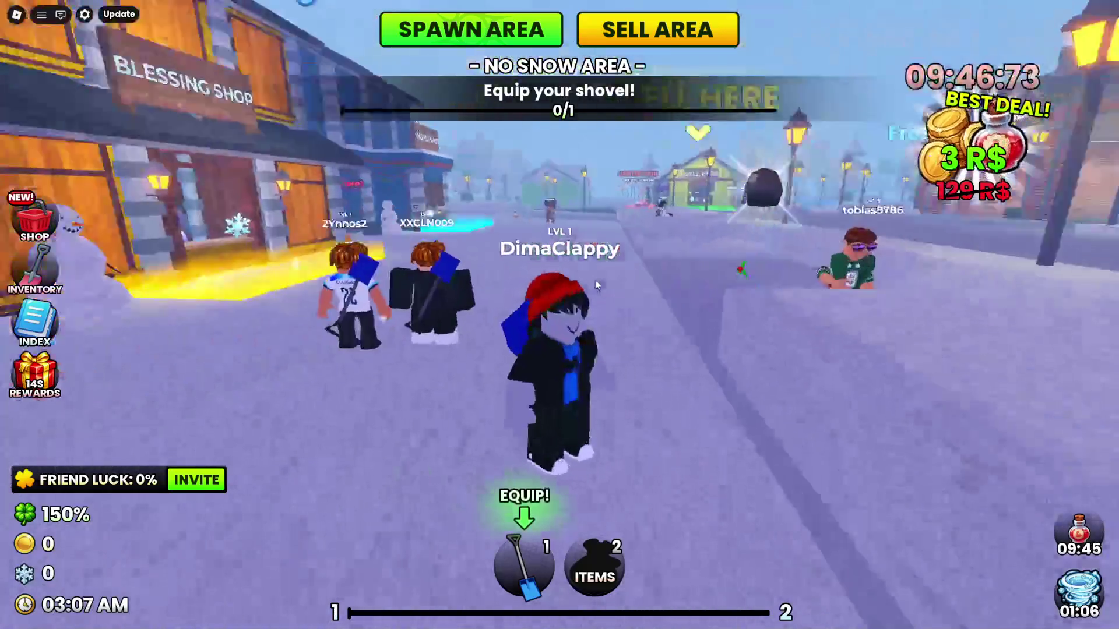
# Equip the shovel and walk into the green Shovel Here zone in the Sidewalk area
pyautogui.press('w')
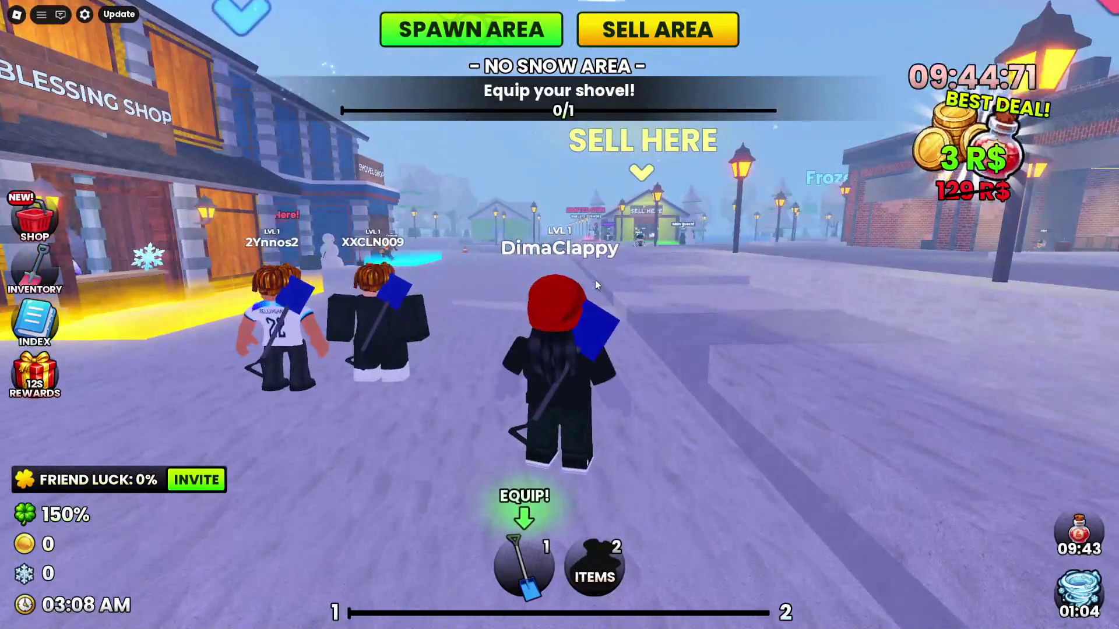
pyautogui.press('1')
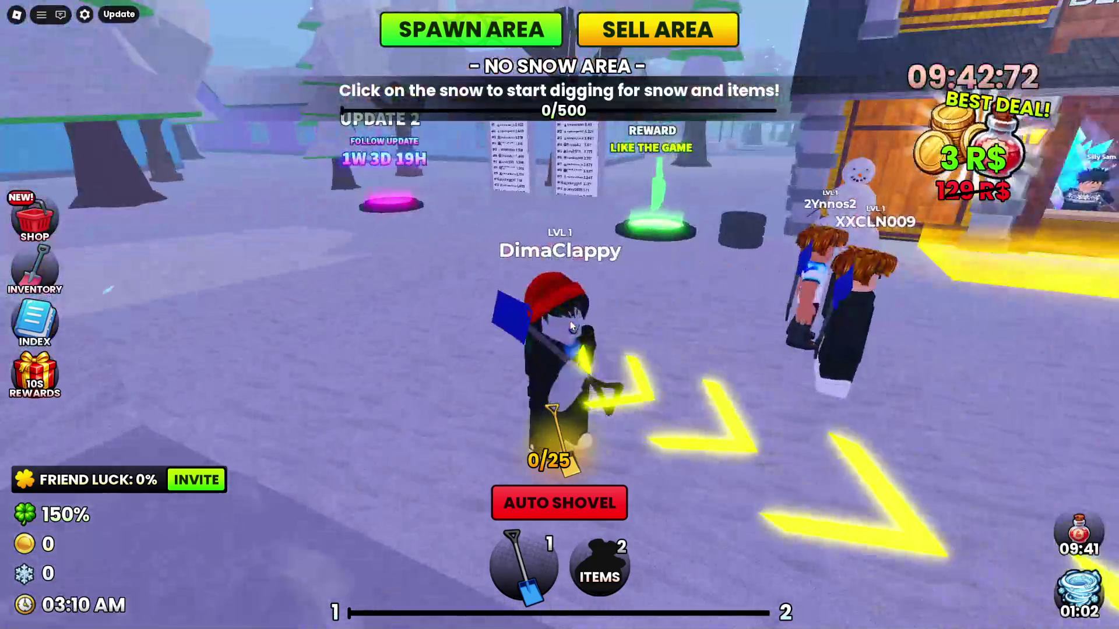
pyautogui.press('Right')
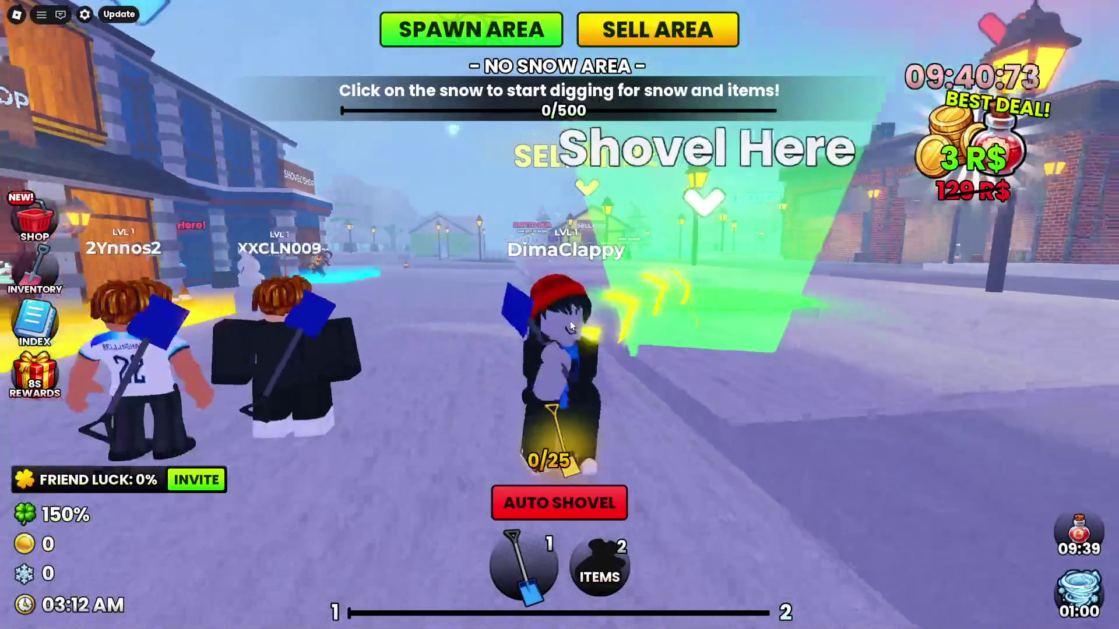
pyautogui.press('w')
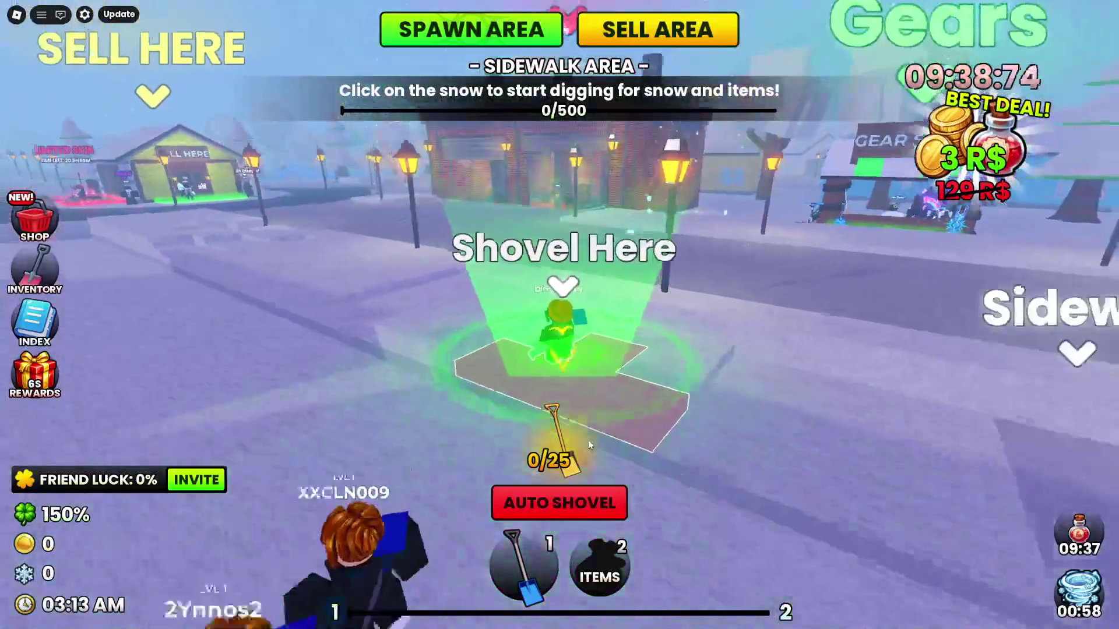
pyautogui.press('a')
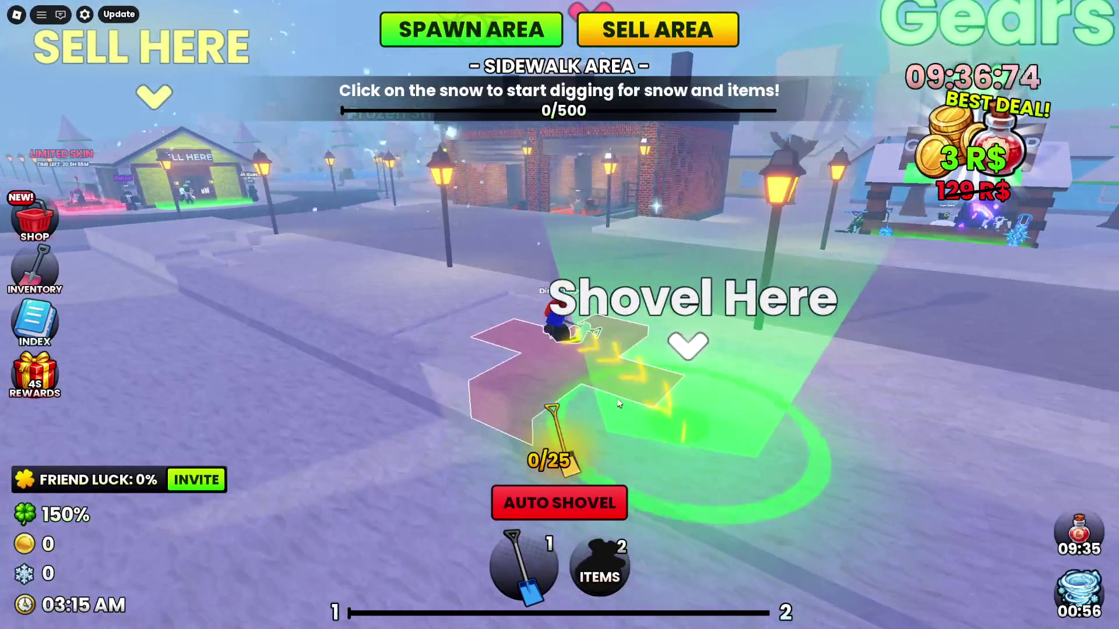
pyautogui.press('d')
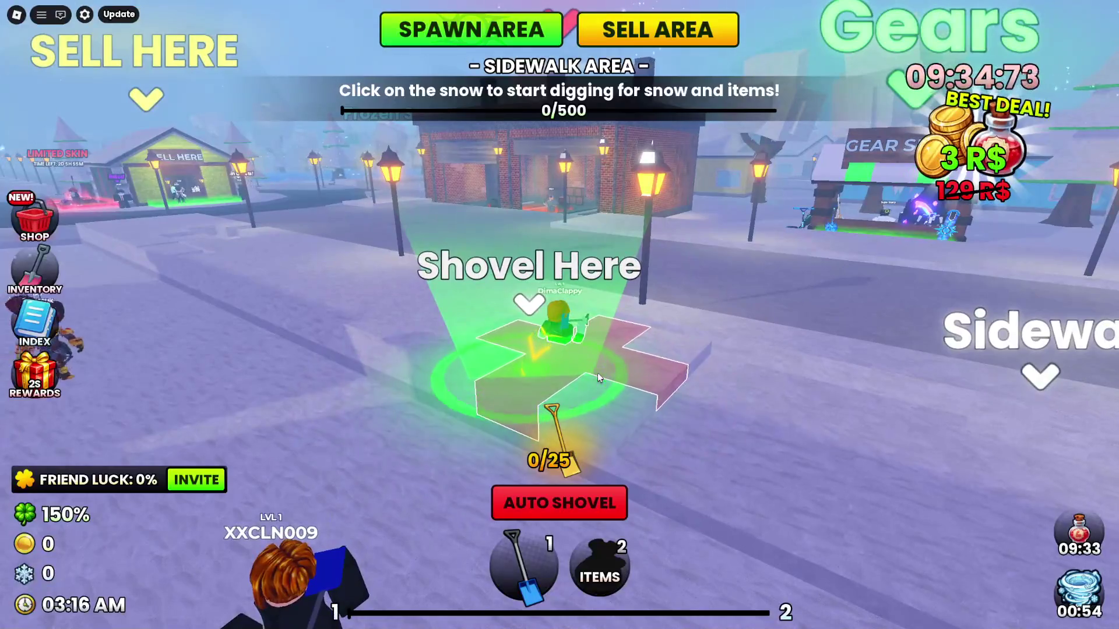
pyautogui.press('s')
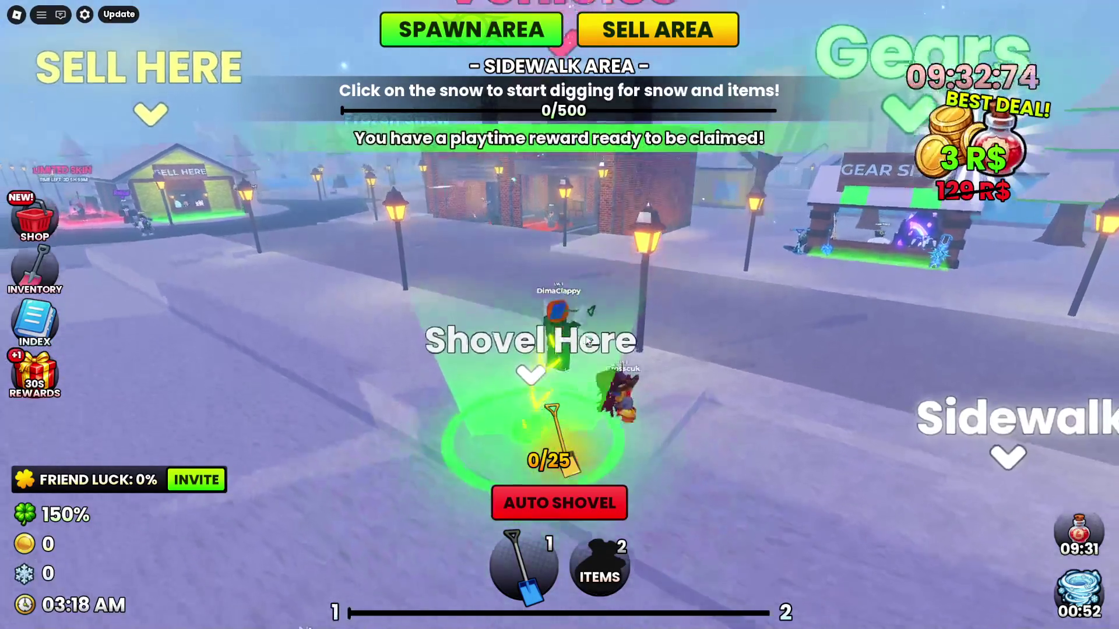
pyautogui.press('s')
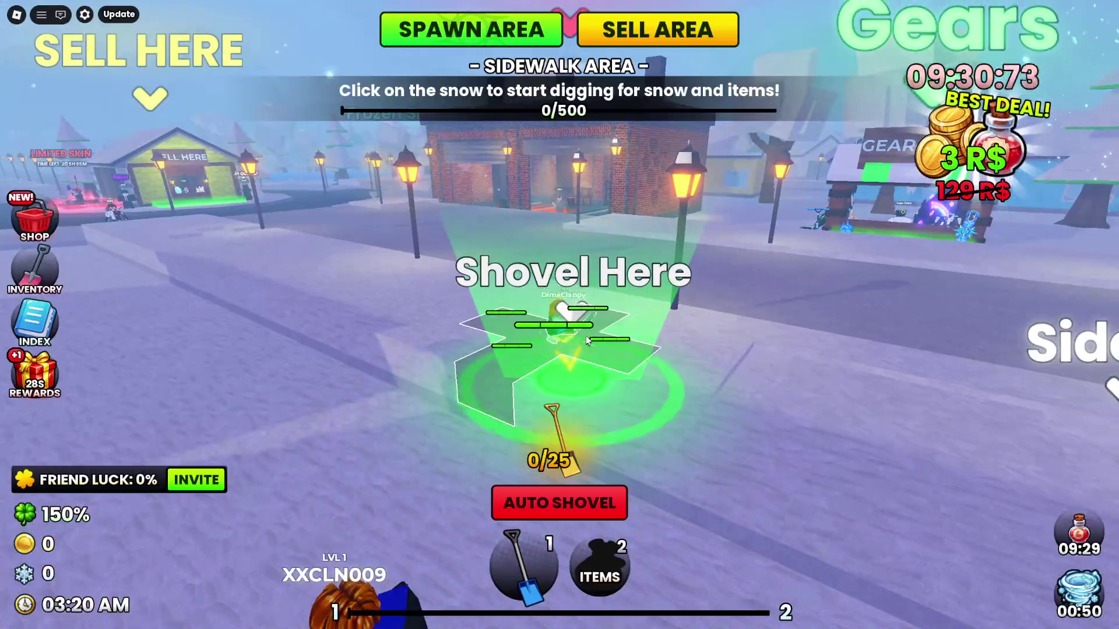
# Dig out the snow patch, collecting 157 snow plus an Old Boot, Story Book and gloves
pyautogui.click(588, 341)
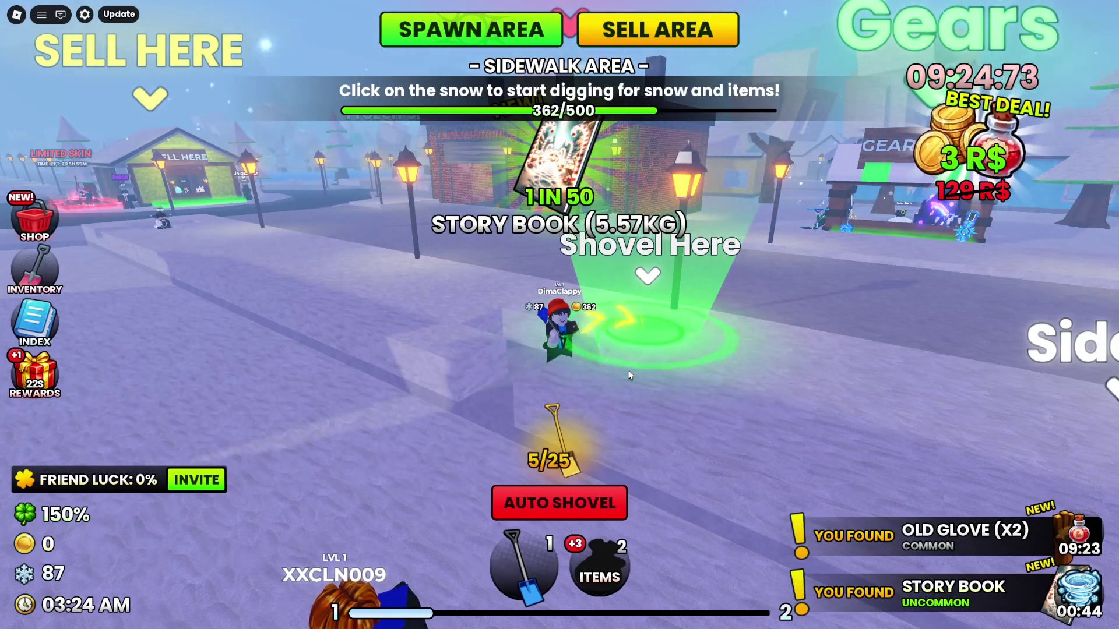
pyautogui.press('d')
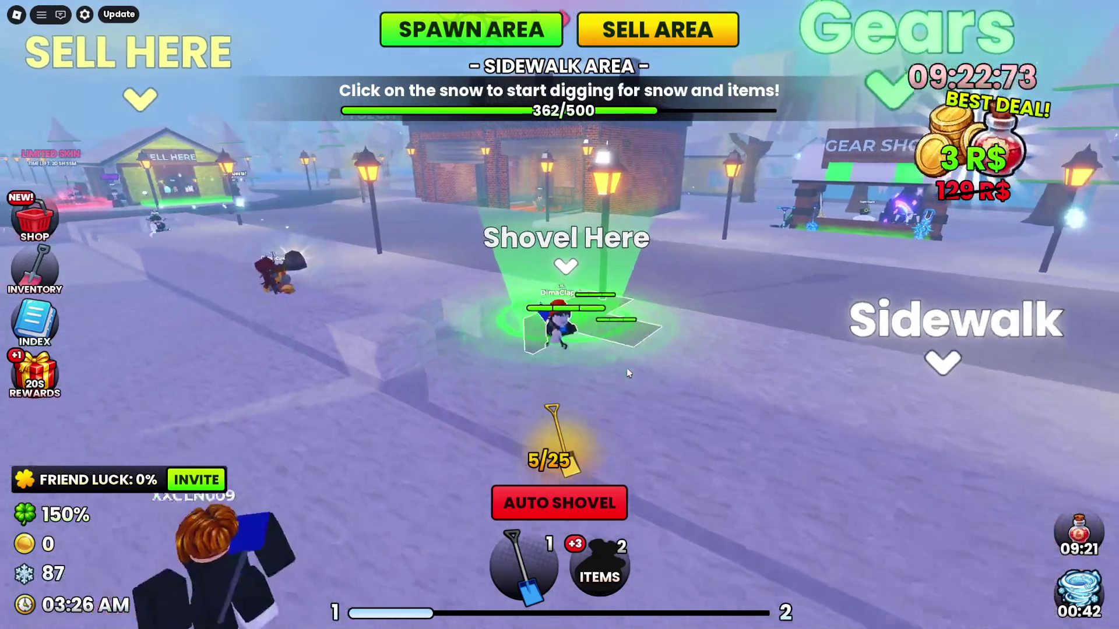
pyautogui.click(541, 373)
pyautogui.click(541, 373)
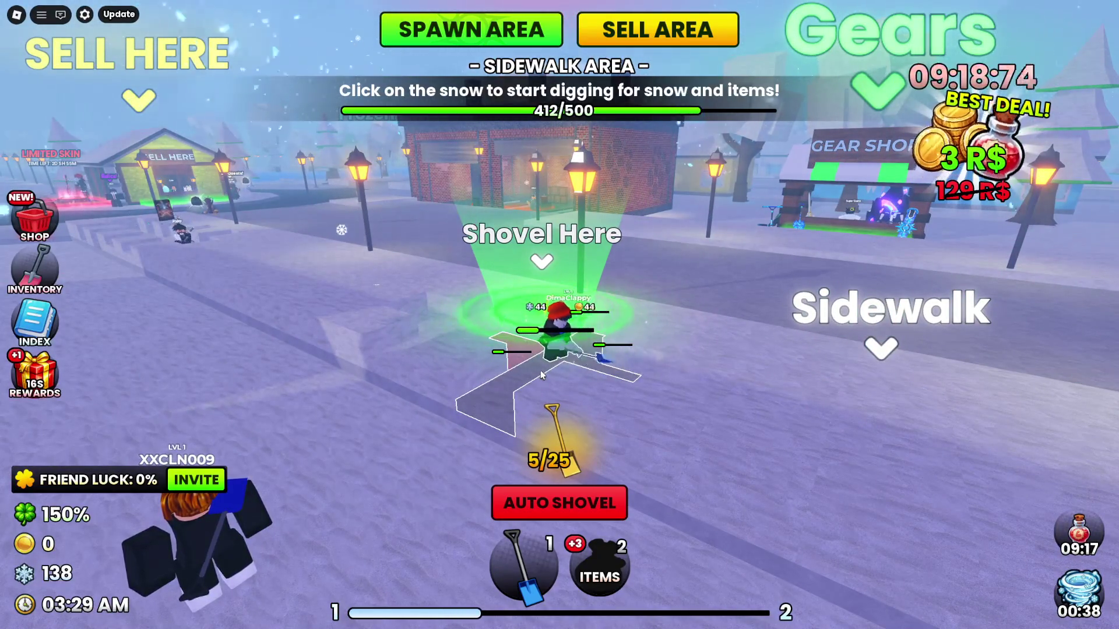
pyautogui.click(549, 375)
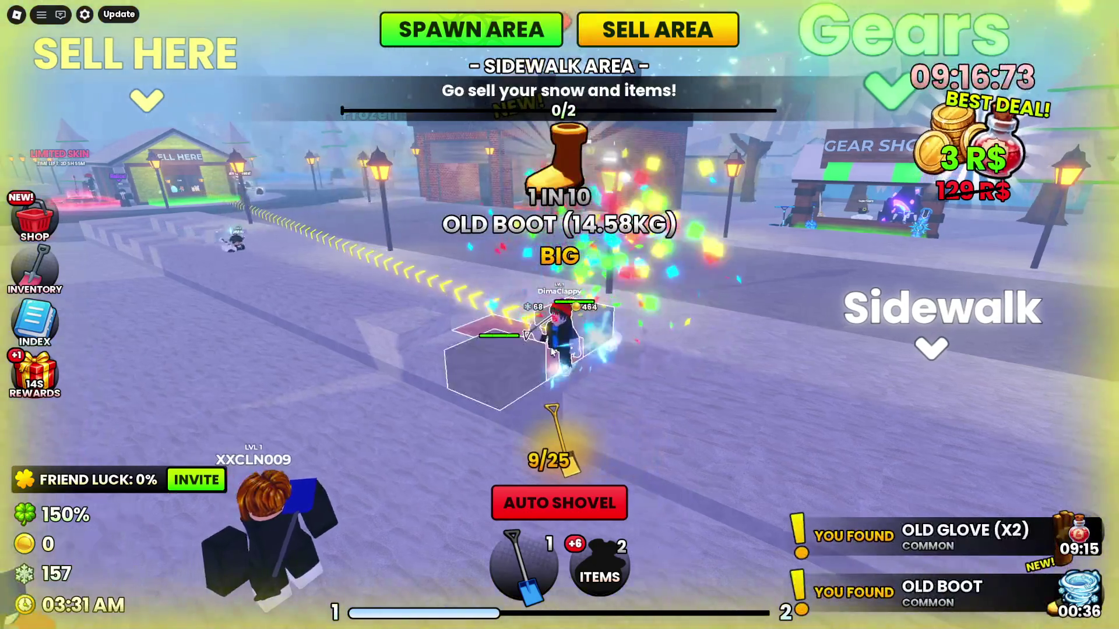
# Dig the snow patches beside the avatar, moving forward onto a fresh patch
pyautogui.press('w')
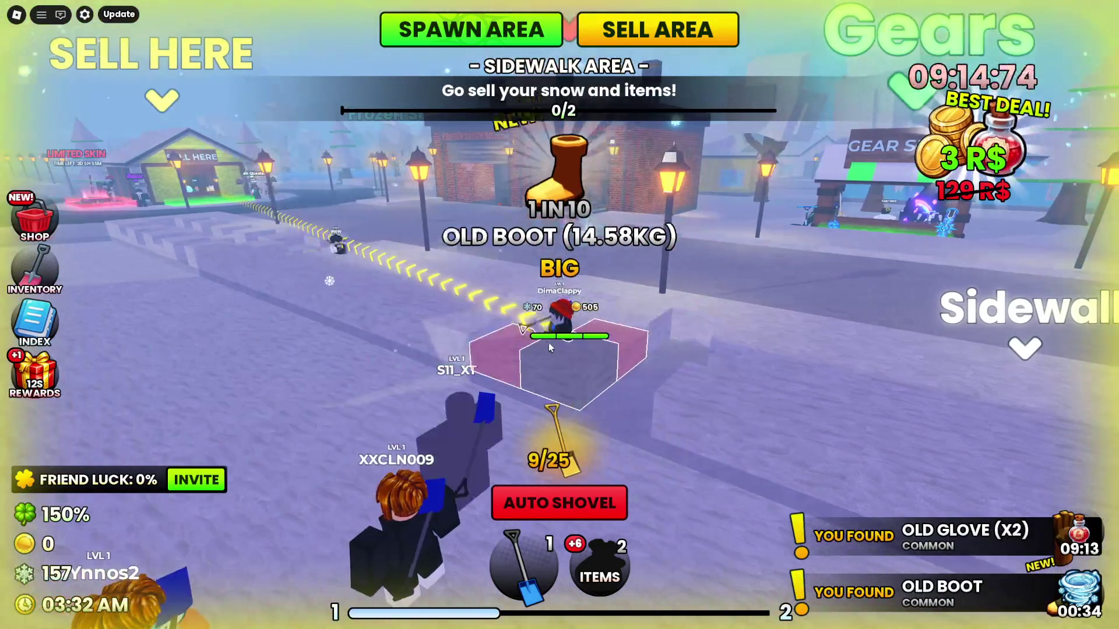
pyautogui.click(568, 338)
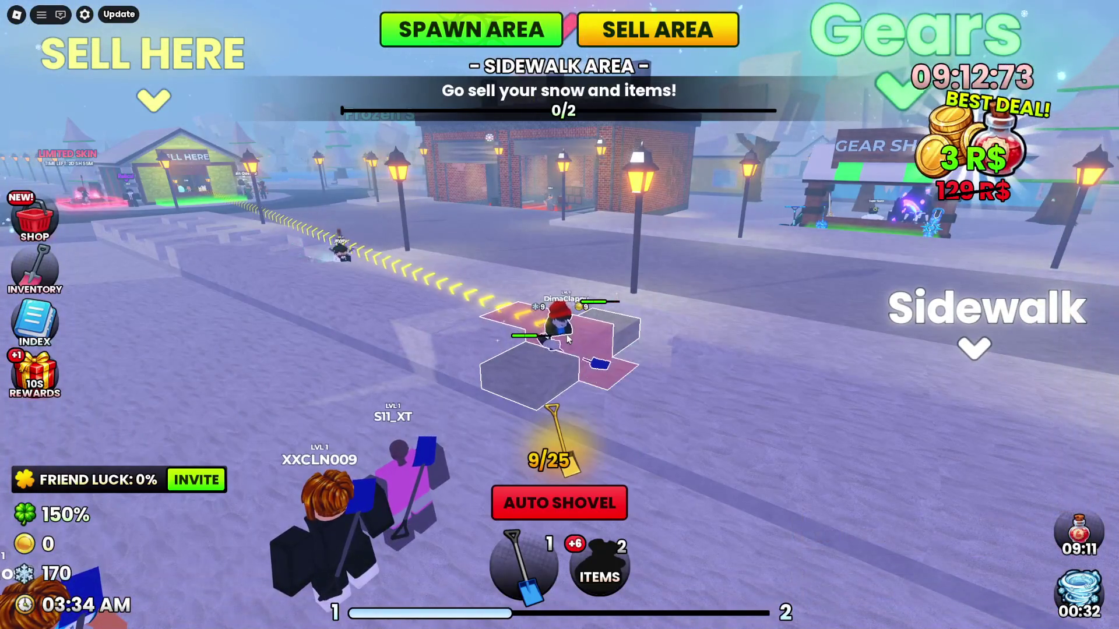
pyautogui.click(568, 338)
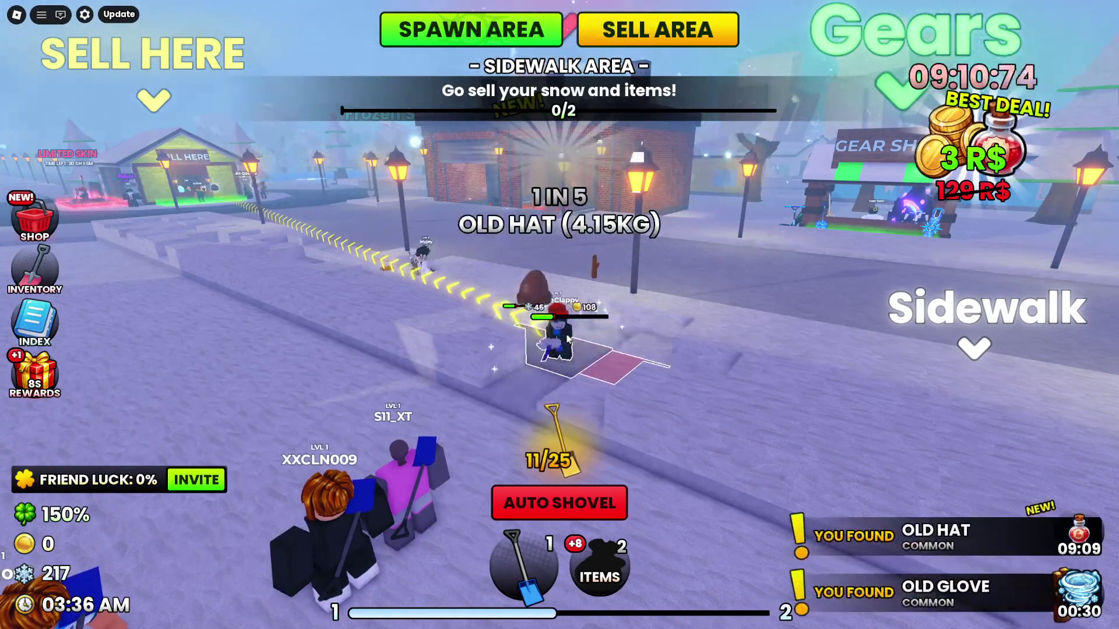
pyautogui.press('w')
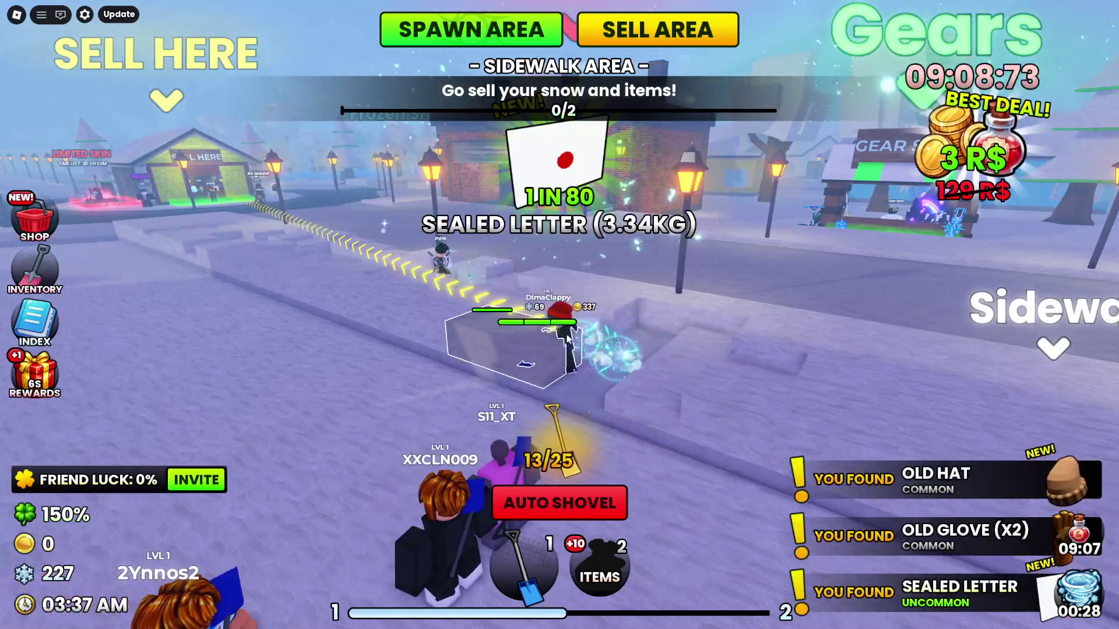
pyautogui.click(569, 338)
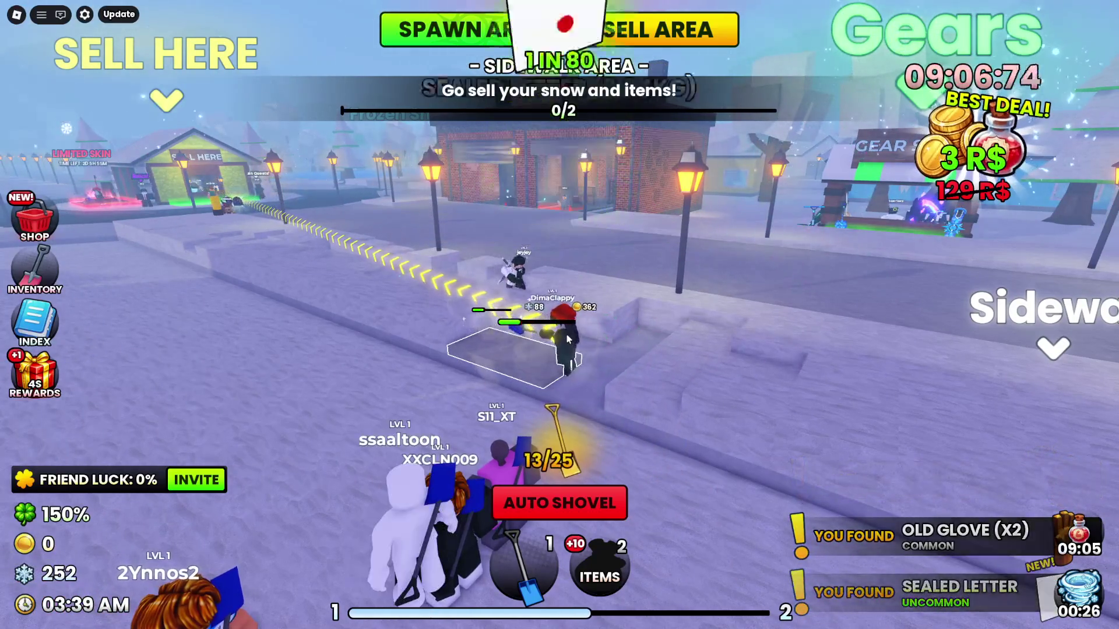
pyautogui.click(568, 338)
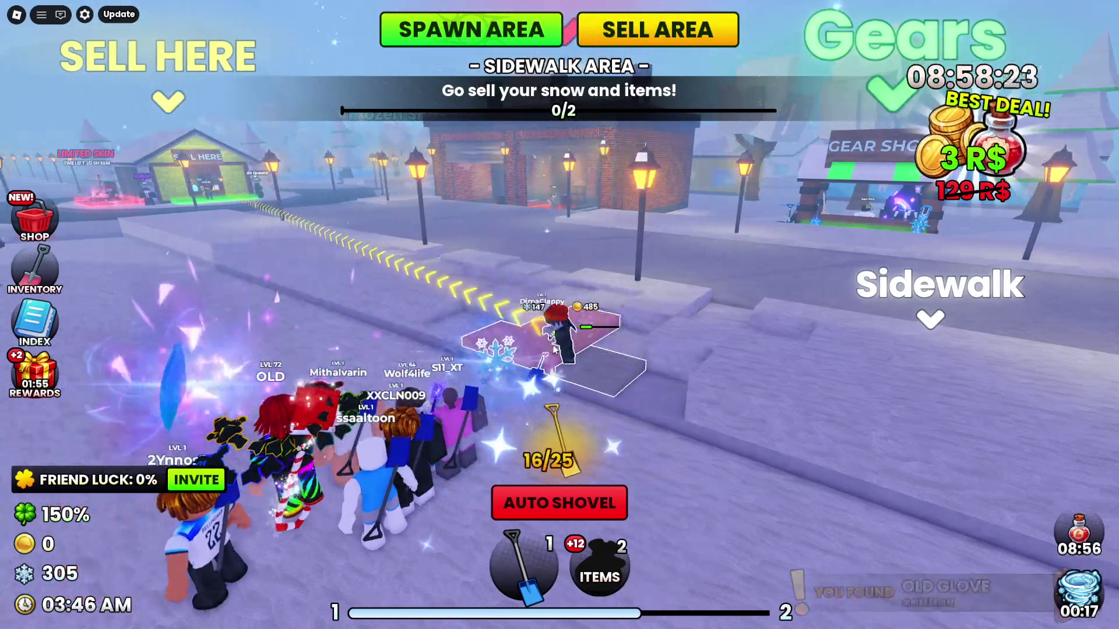
# Keep clearing the next sidewalk patches until the snow total reaches 534
pyautogui.click(555, 349)
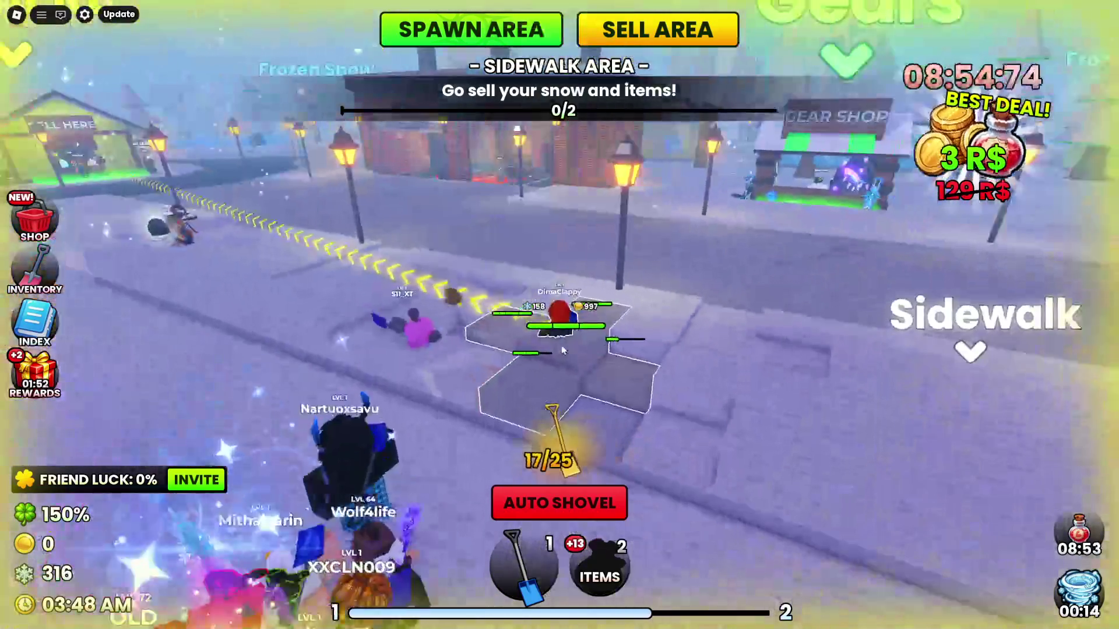
pyautogui.click(558, 348)
pyautogui.click(564, 348)
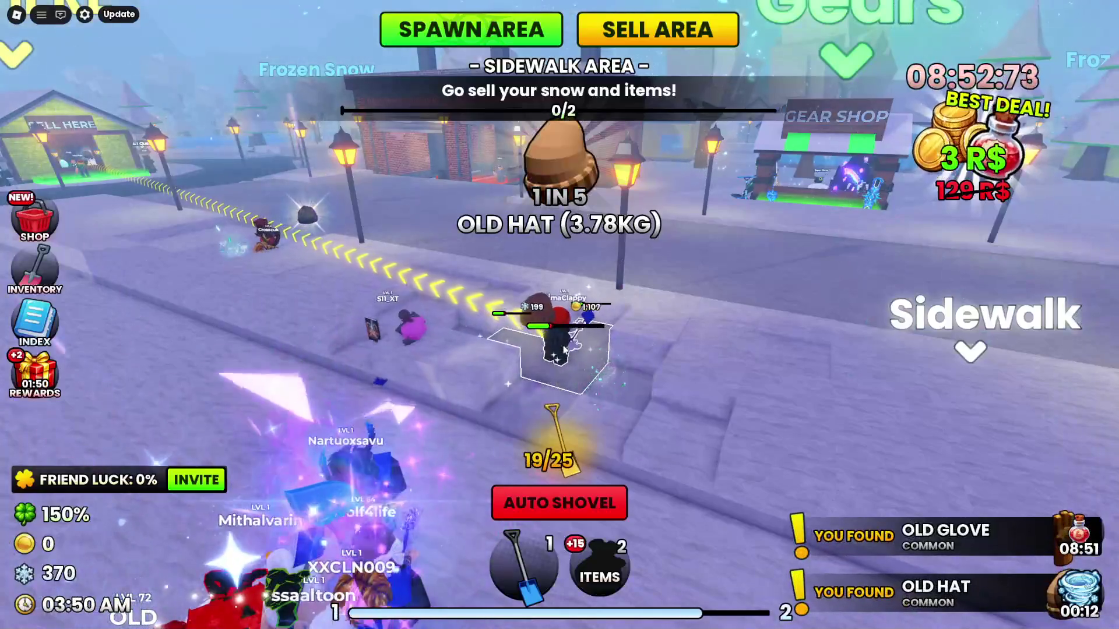
pyautogui.click(563, 348)
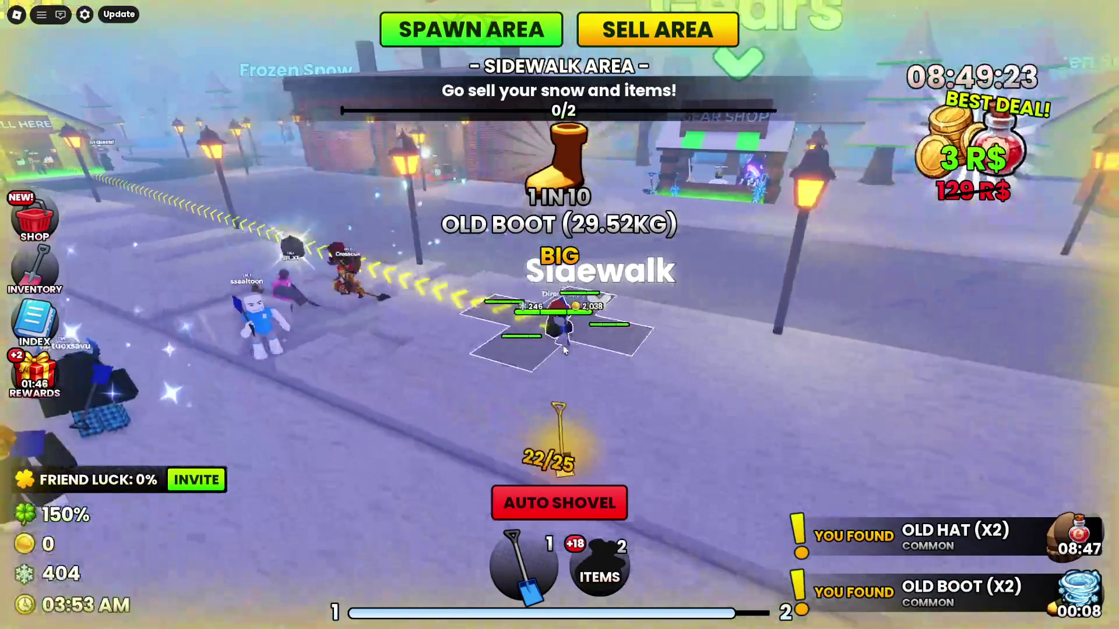
pyautogui.click(563, 349)
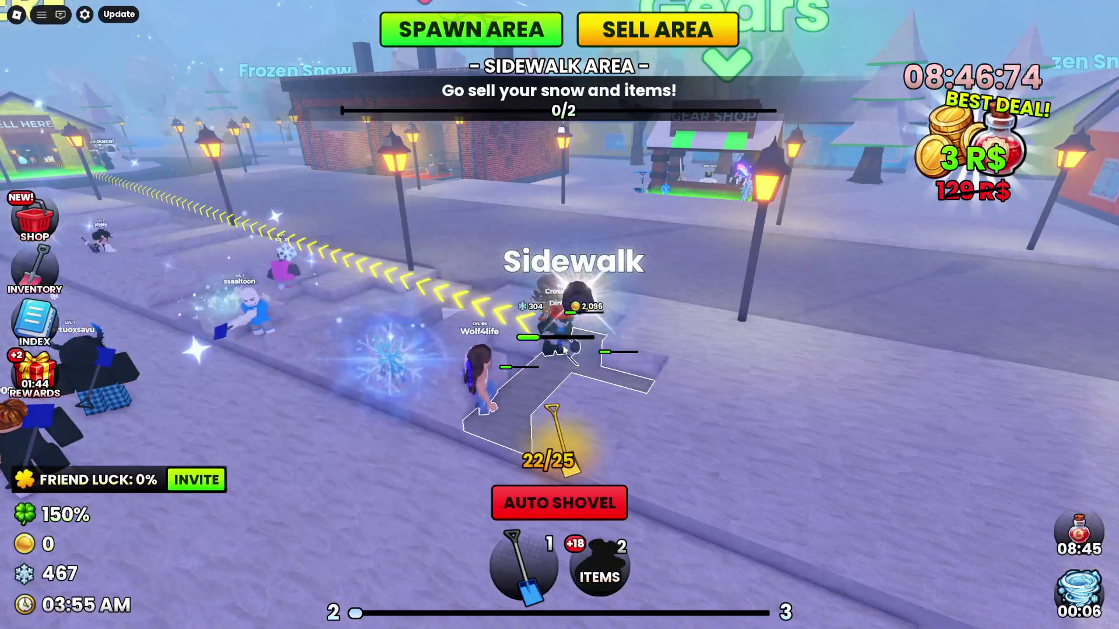
pyautogui.click(563, 348)
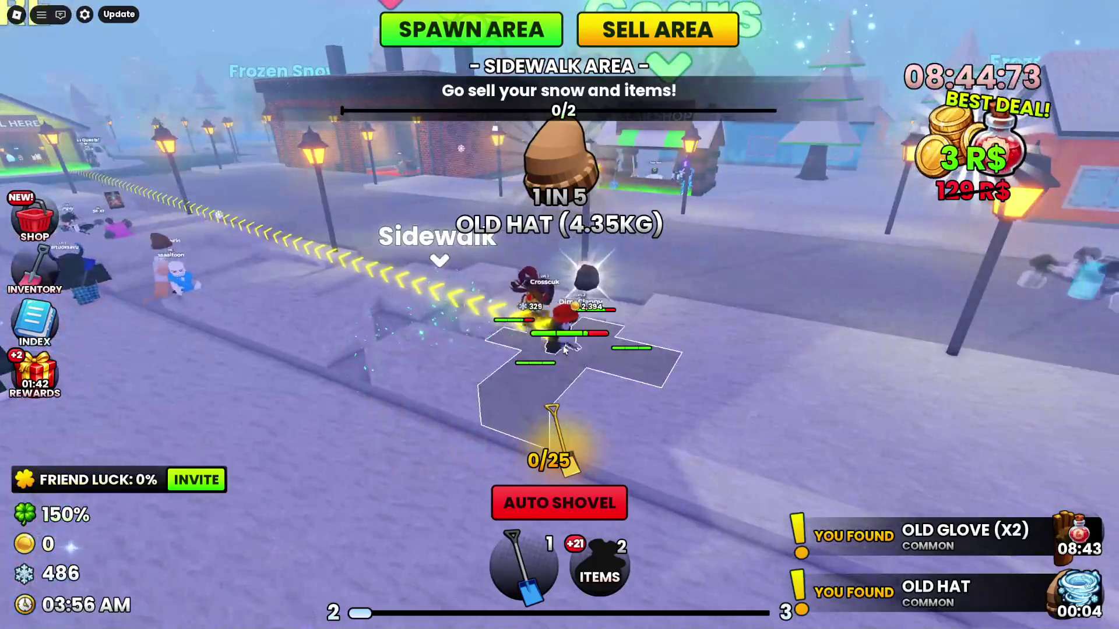
pyautogui.click(563, 349)
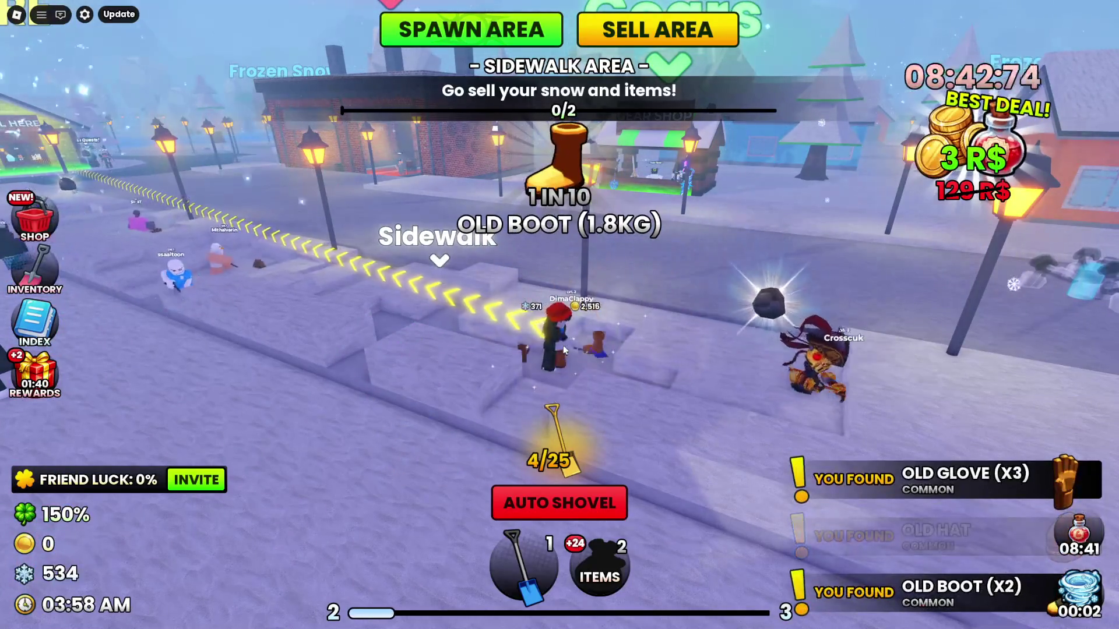
pyautogui.click(563, 349)
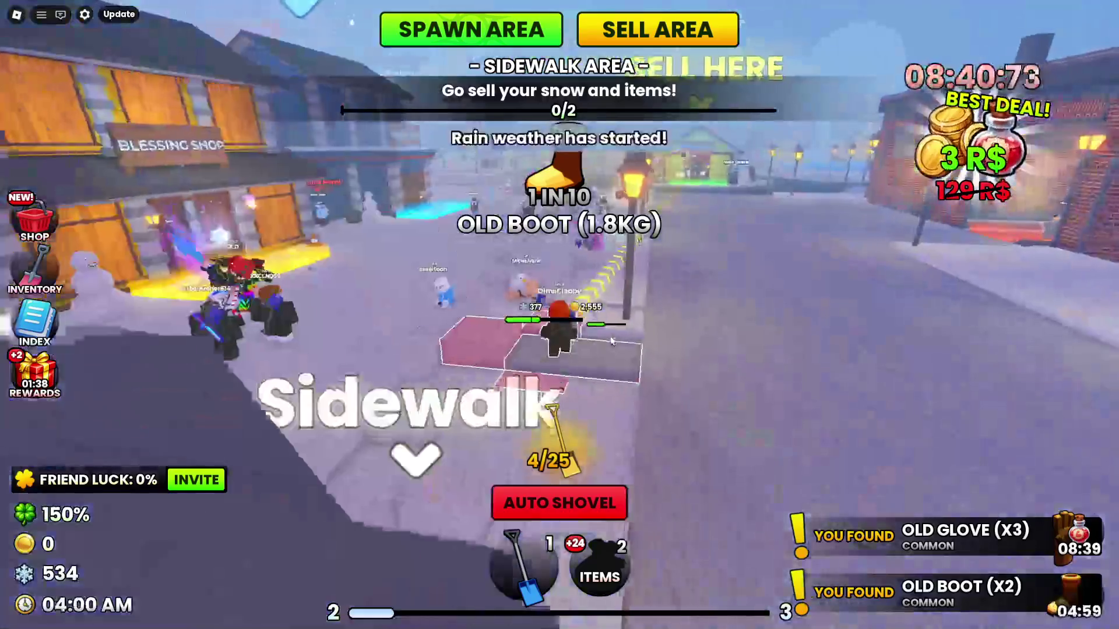
# Walk across the road to the SELL HERE shop and sell the collected snow
pyautogui.press('w')
pyautogui.press('w')
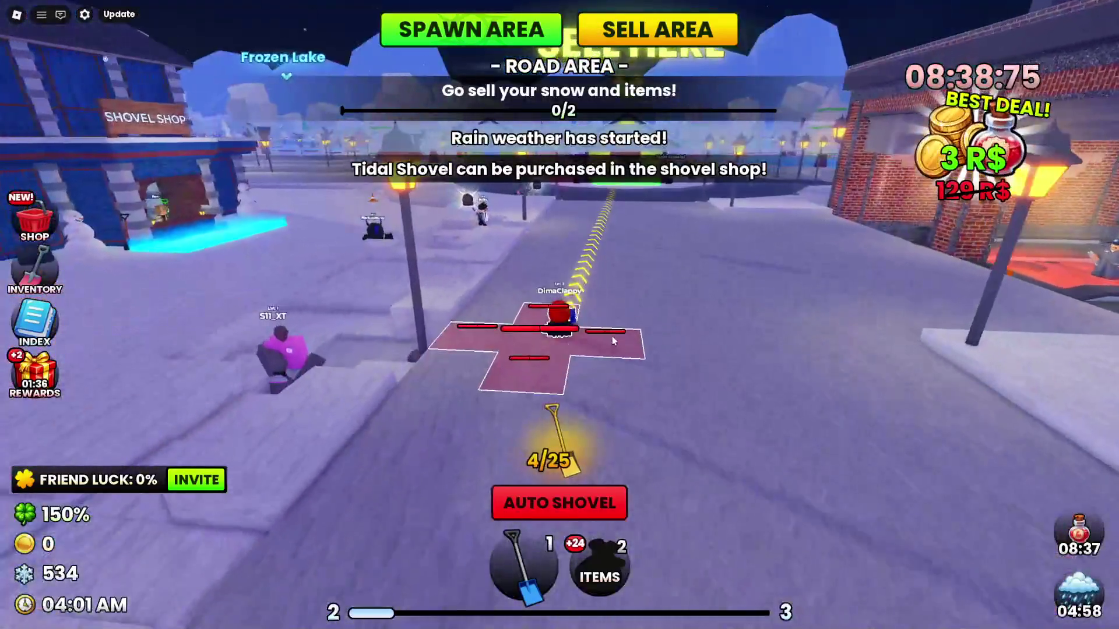
pyautogui.press('w')
pyautogui.press('Right')
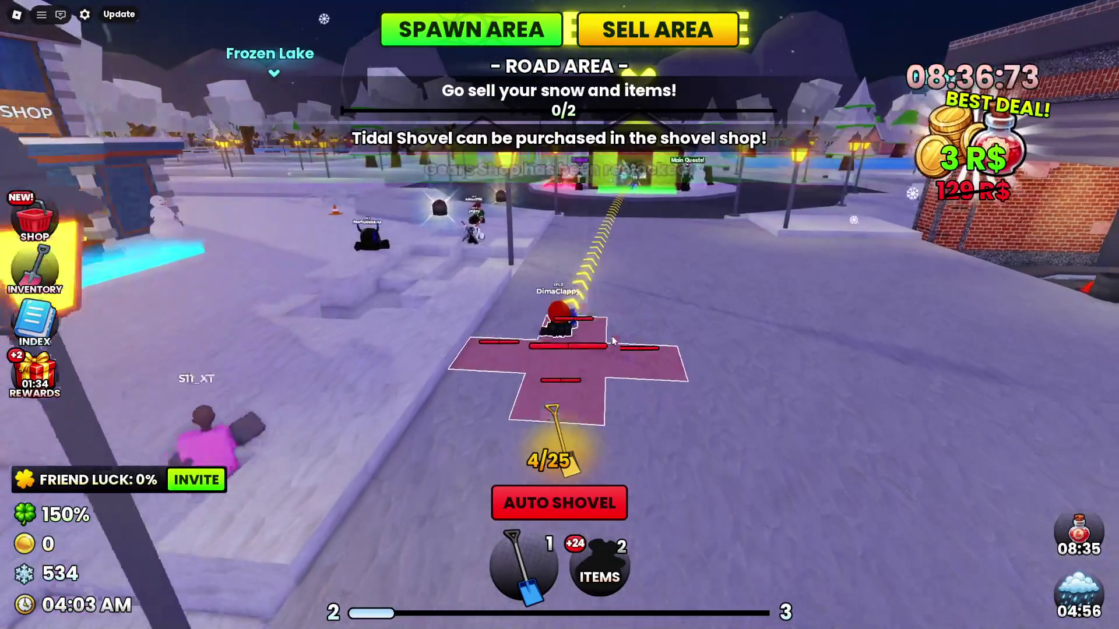
pyautogui.press('w')
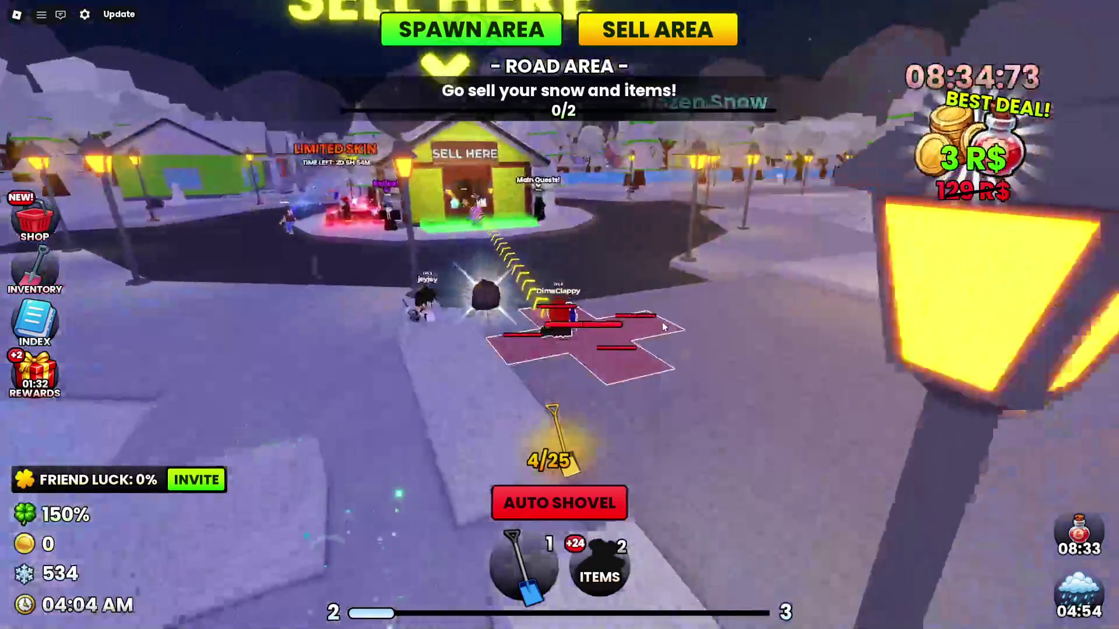
pyautogui.press('w')
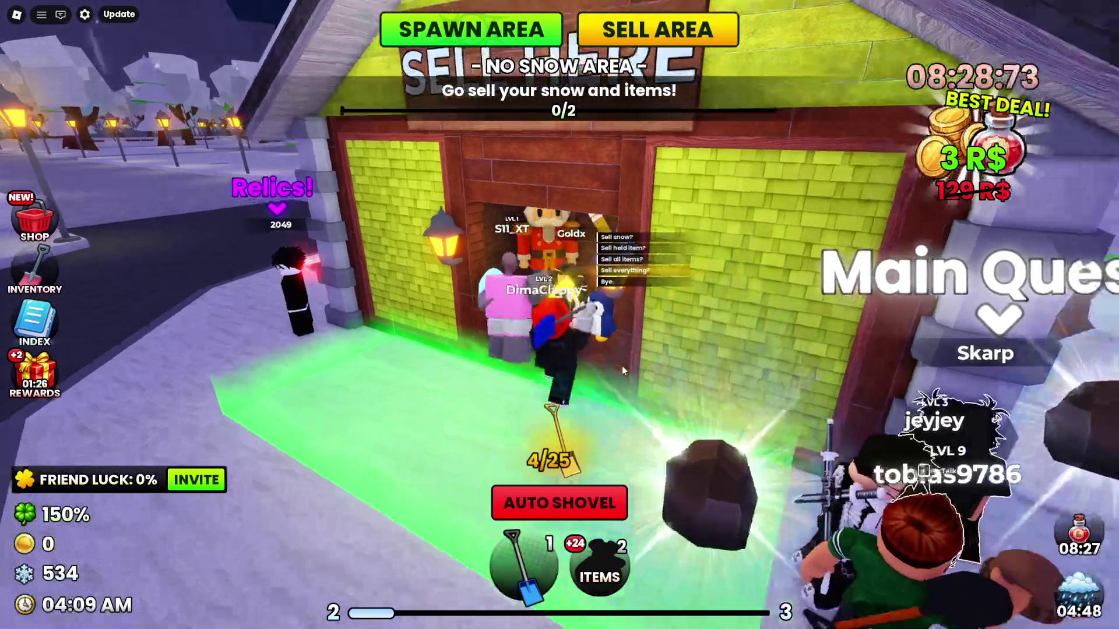
pyautogui.scroll(-3, 622, 365)
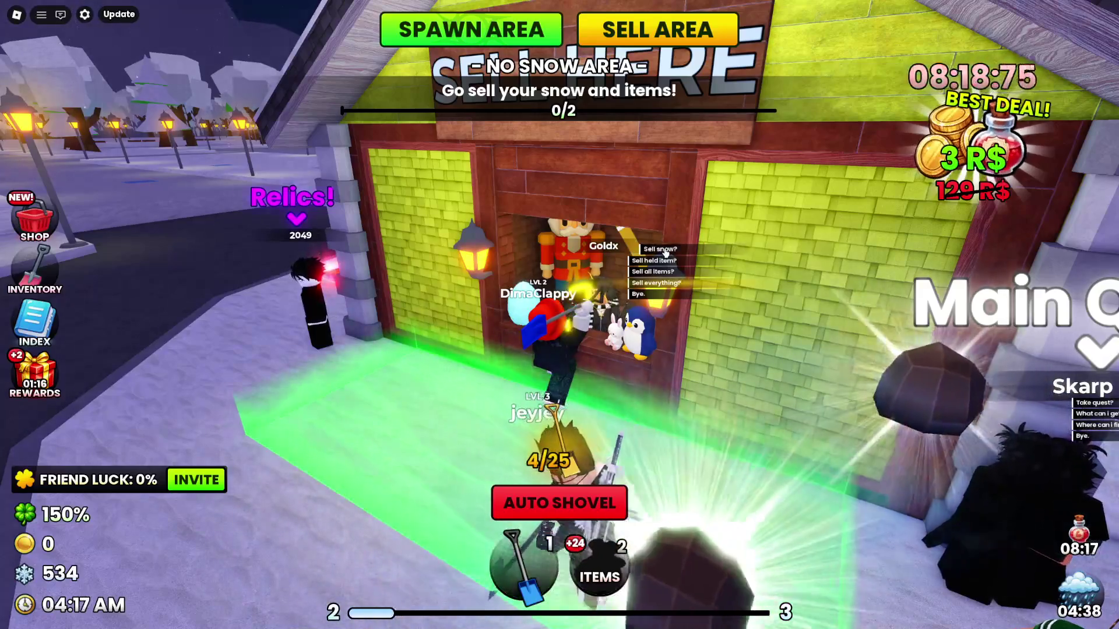
pyautogui.click(663, 247)
pyautogui.click(557, 363)
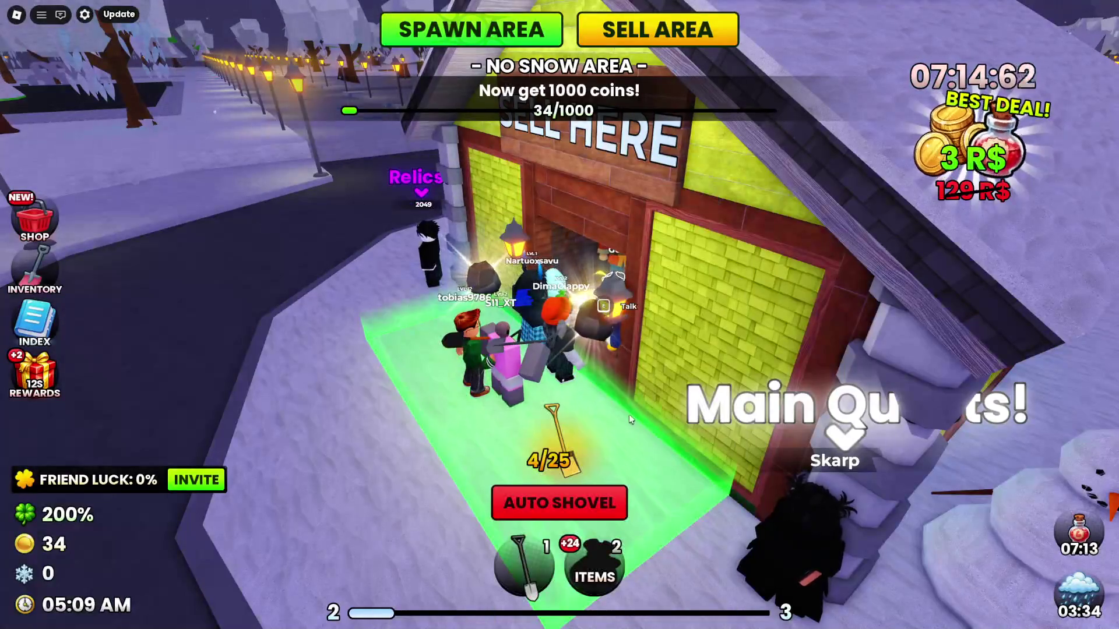
# Sell all found items for 2,889 coins, bringing the total to 2,923
pyautogui.press('w')
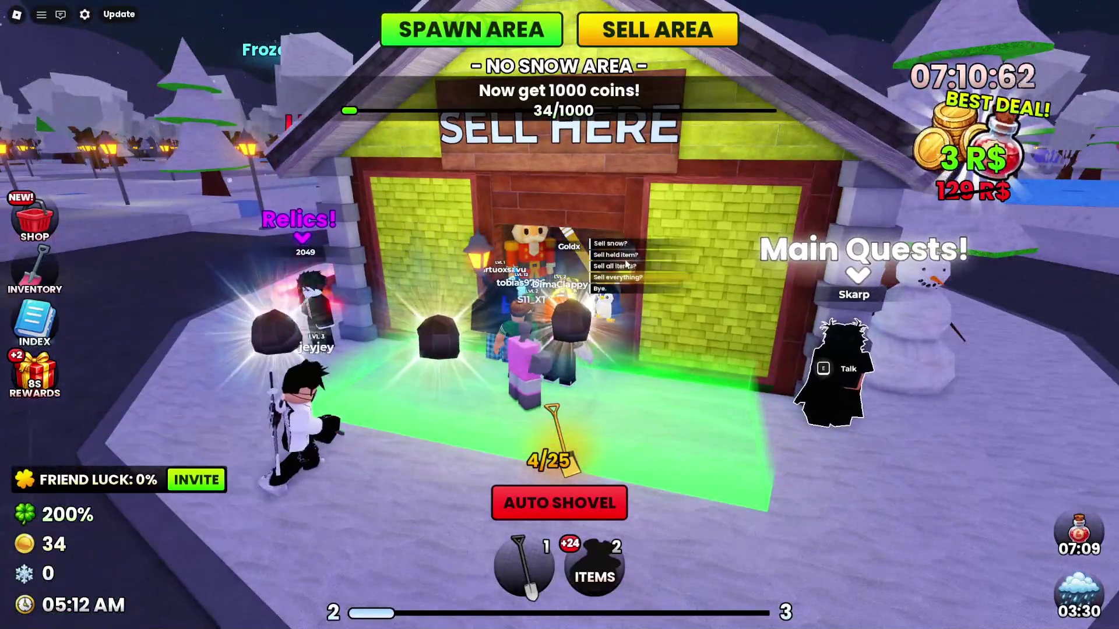
pyautogui.click(620, 247)
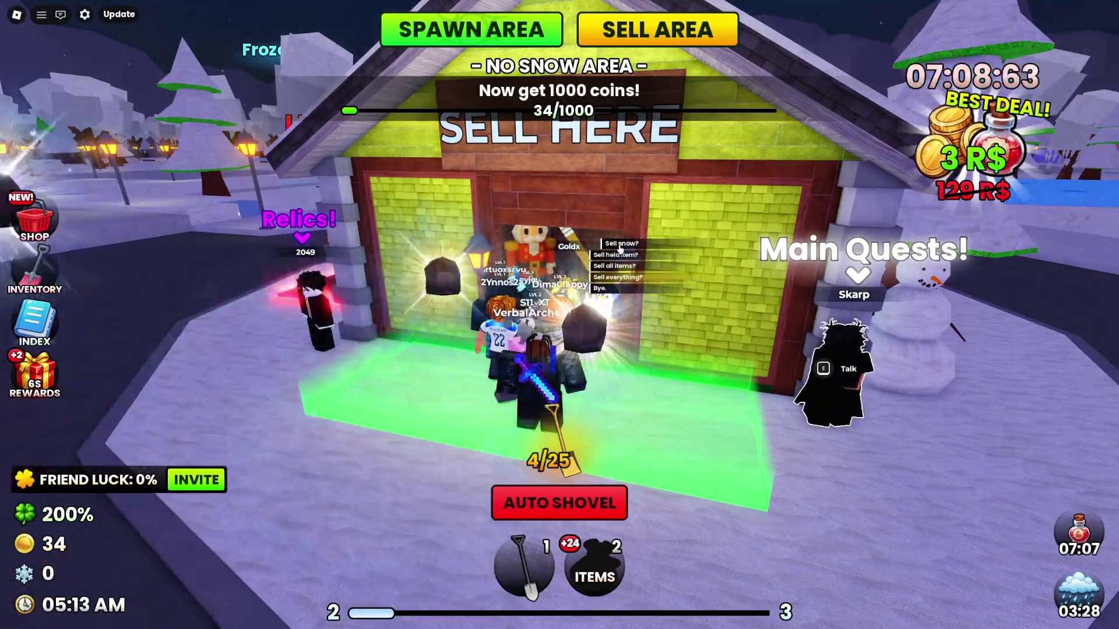
pyautogui.press('s')
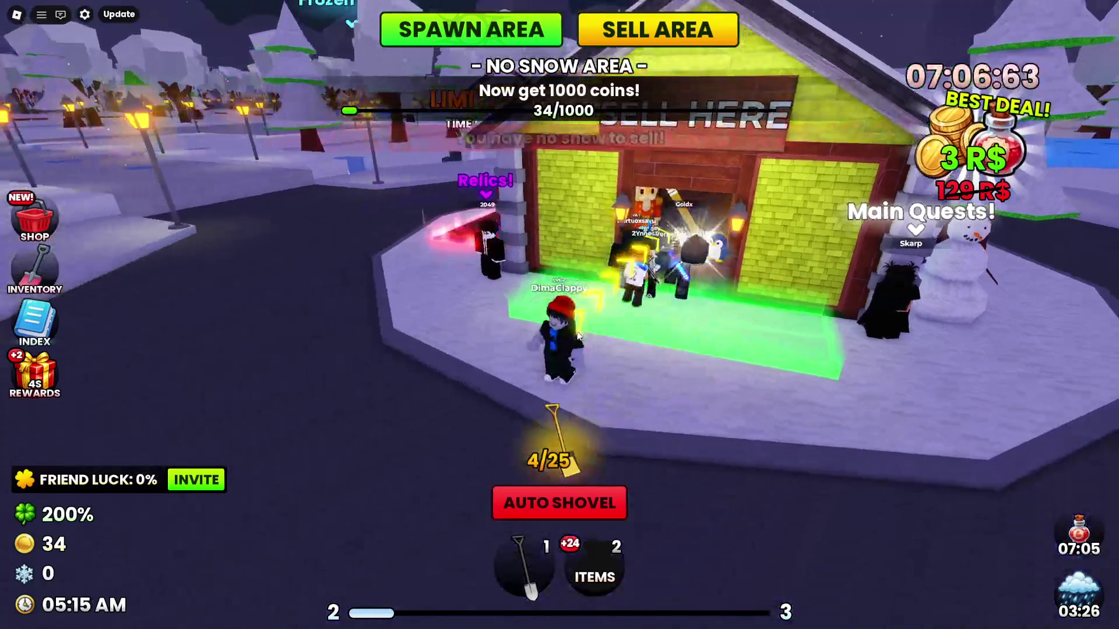
pyautogui.press('w')
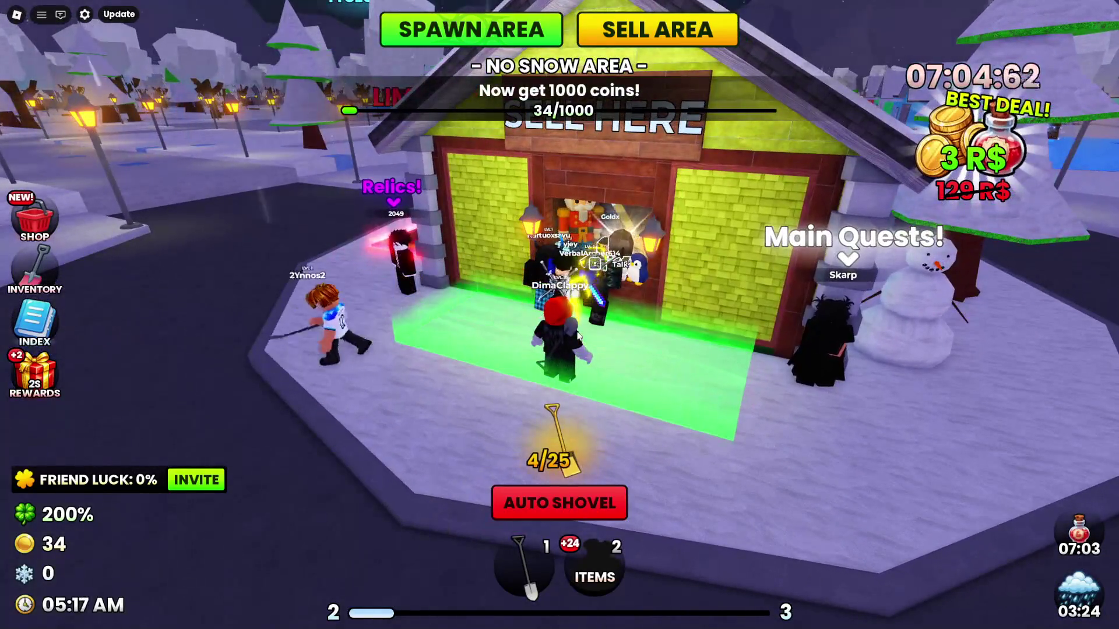
pyautogui.press('e')
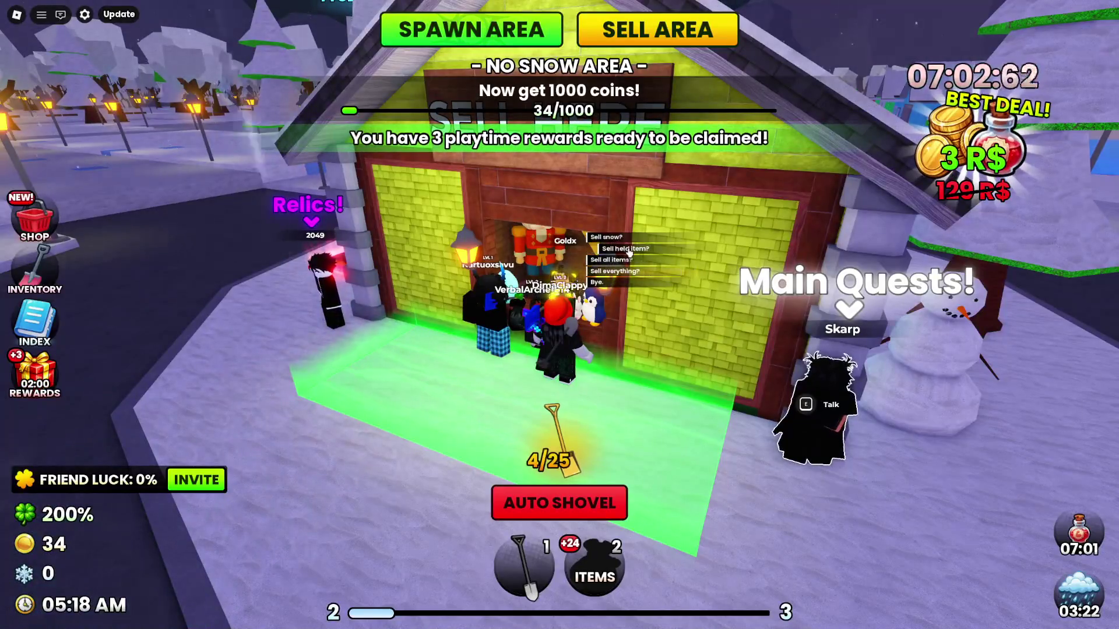
pyautogui.click(629, 253)
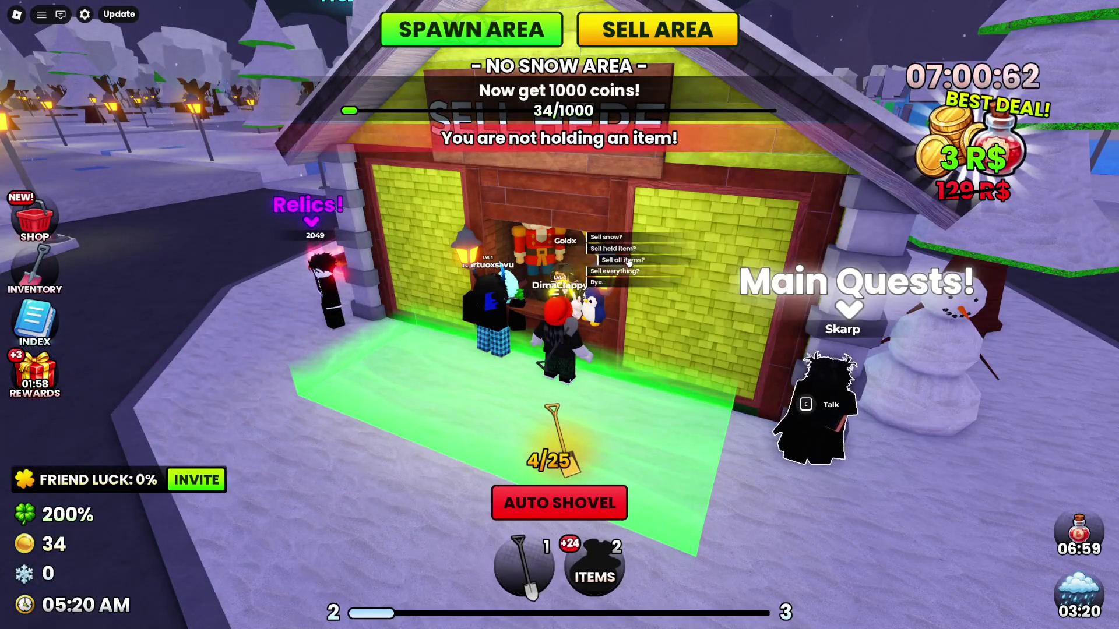
pyautogui.click(629, 261)
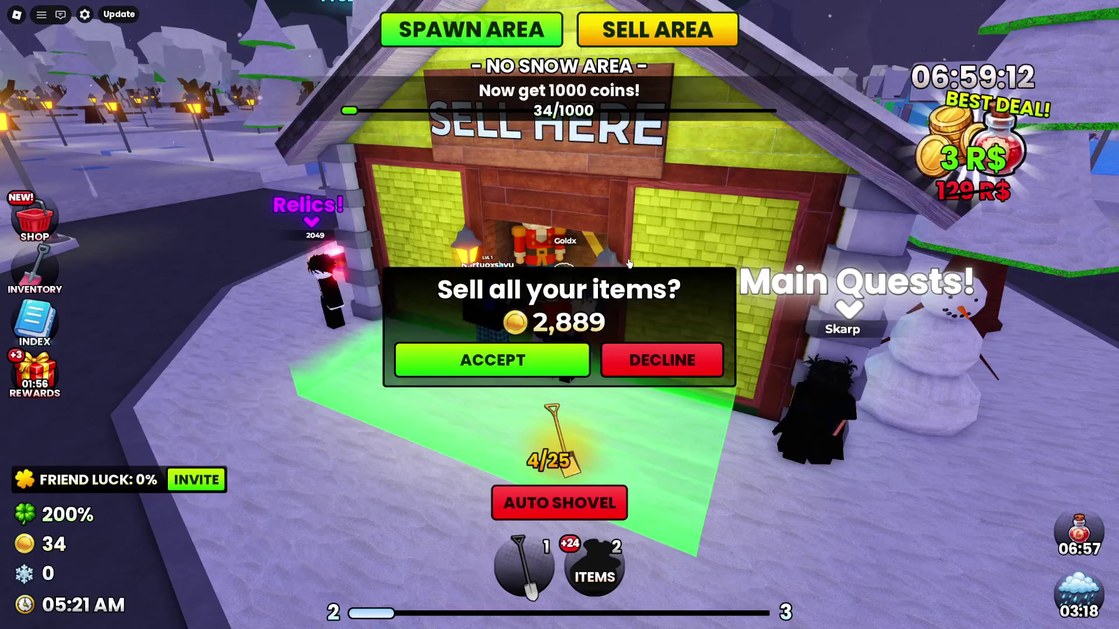
pyautogui.click(536, 364)
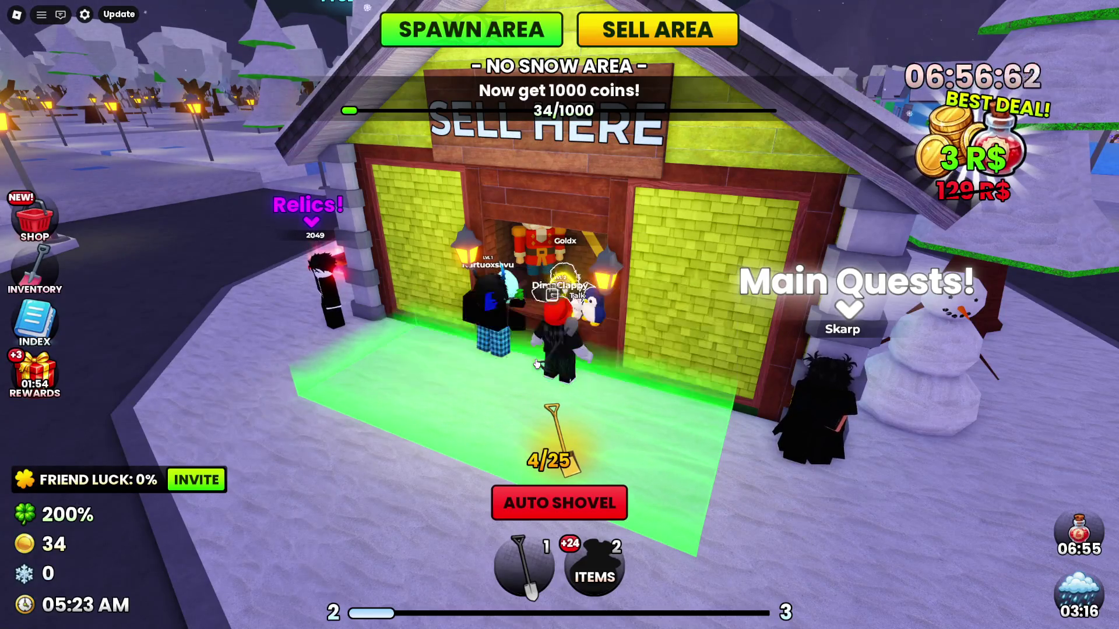
# Walk to the Blessings Shop, buy the Small Blessing for 1,000 coins and browse the other blessings
pyautogui.press('w')
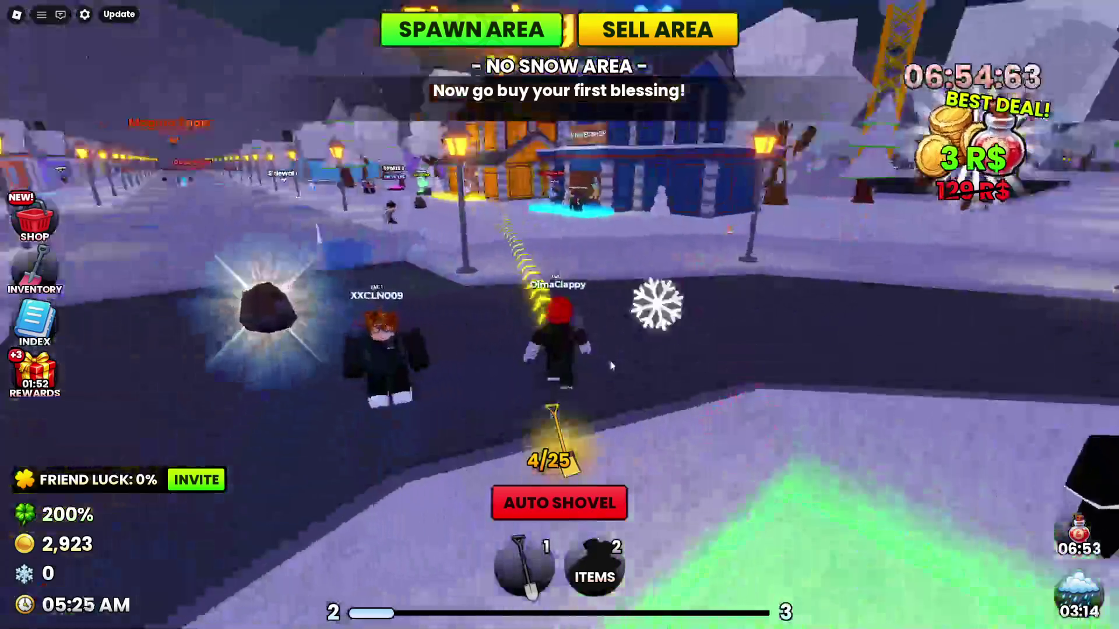
pyautogui.press('w')
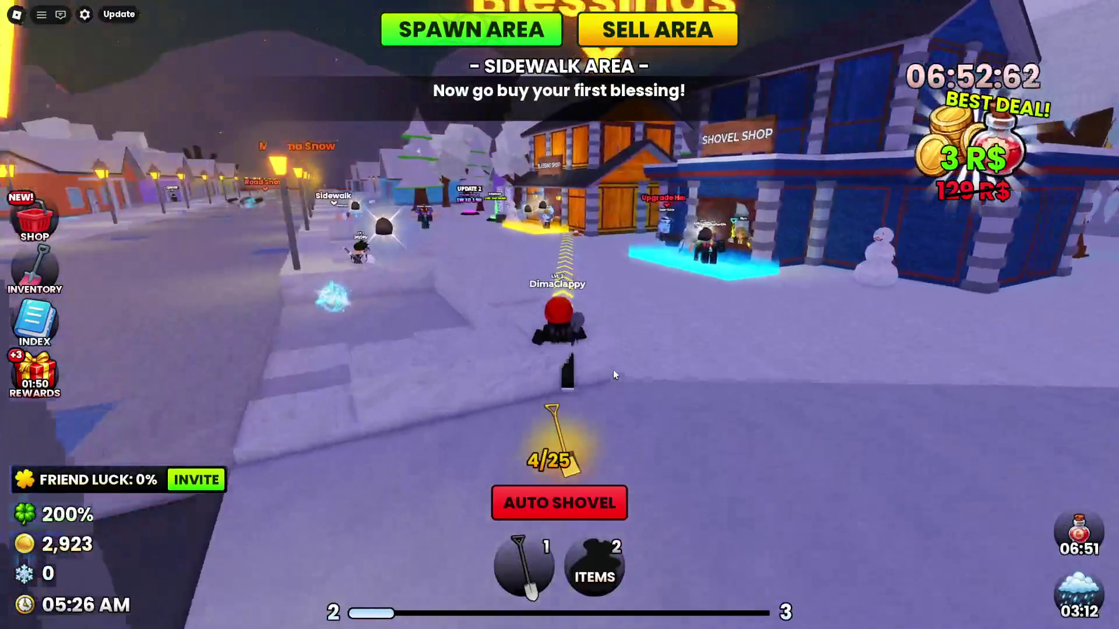
pyautogui.press('w')
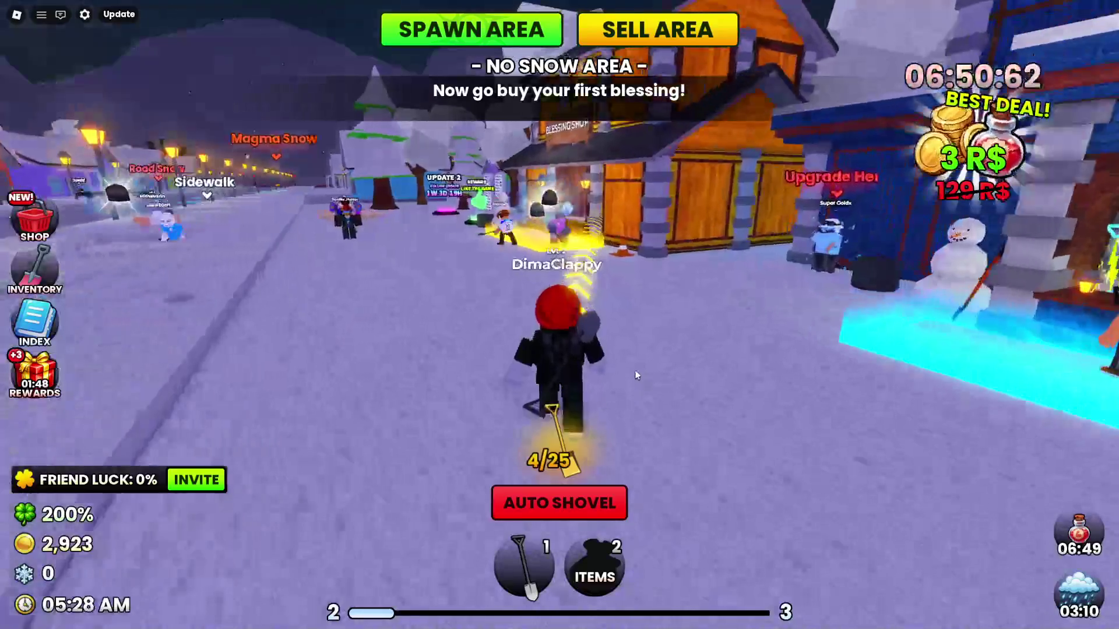
pyautogui.press('w')
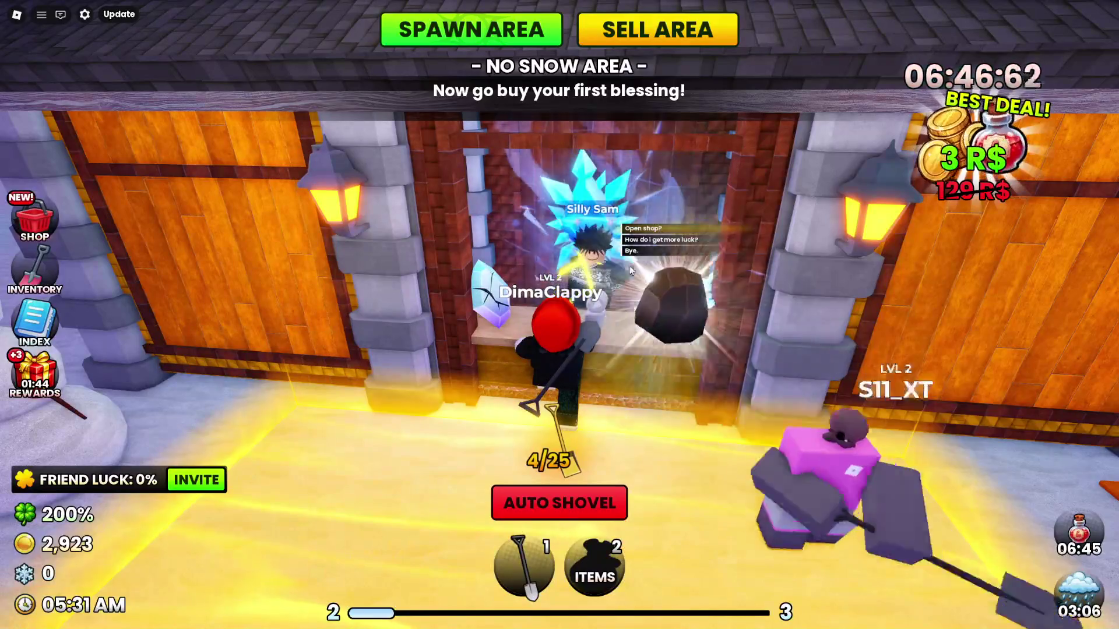
pyautogui.click(641, 230)
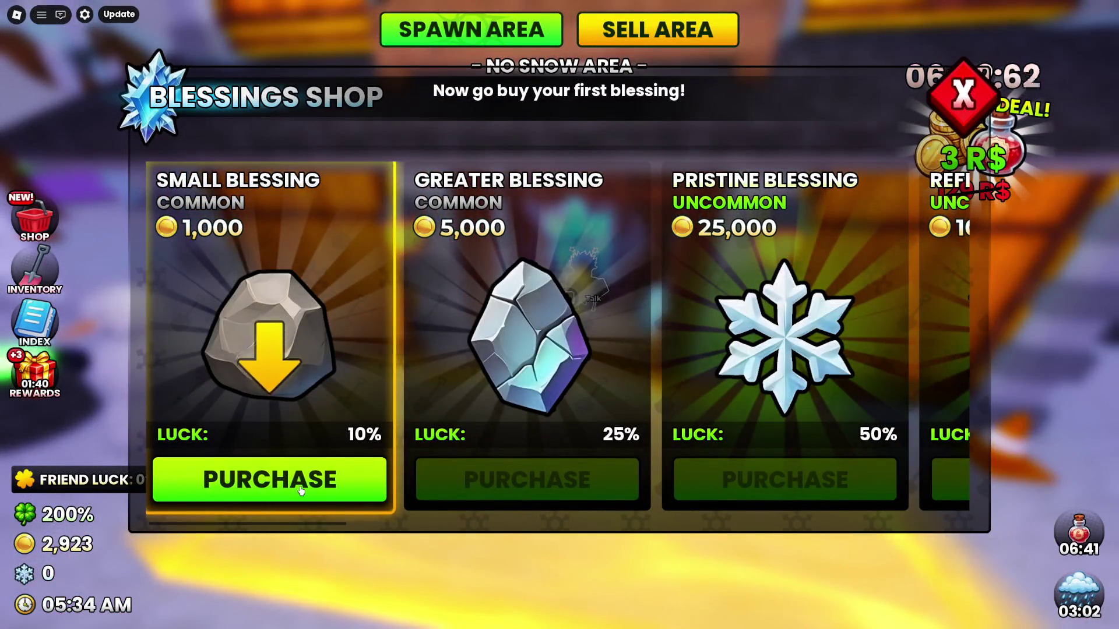
pyautogui.click(301, 491)
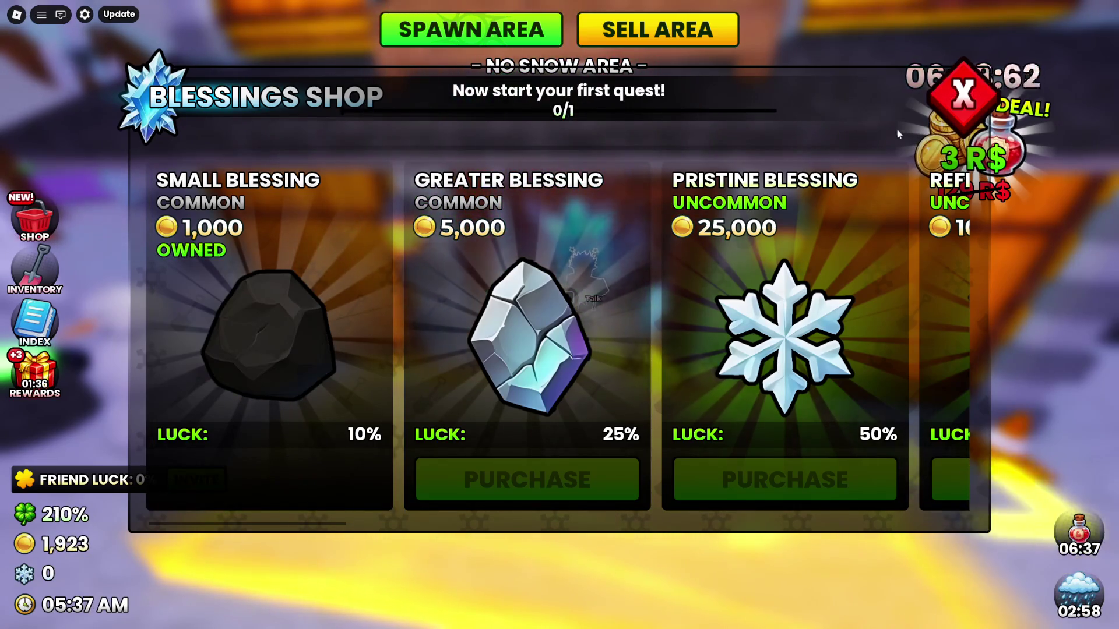
pyautogui.scroll(-10, 649, 346)
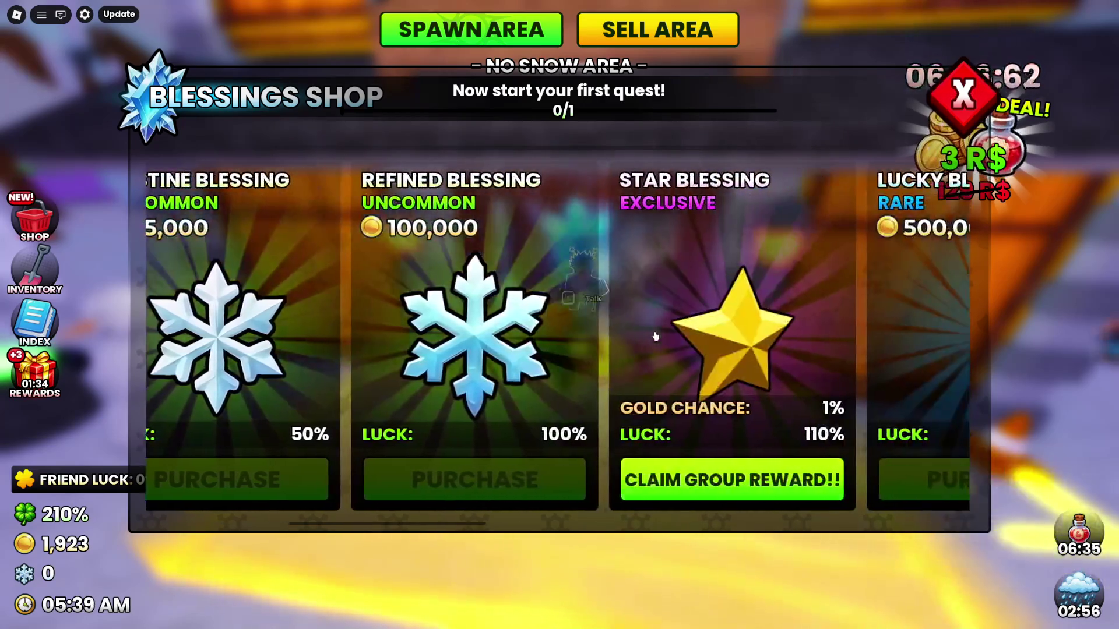
pyautogui.scroll(-5, 737, 309)
# Close the Blessings Shop and walk over to Skarp, the Main Quests NPC
pyautogui.press('w')
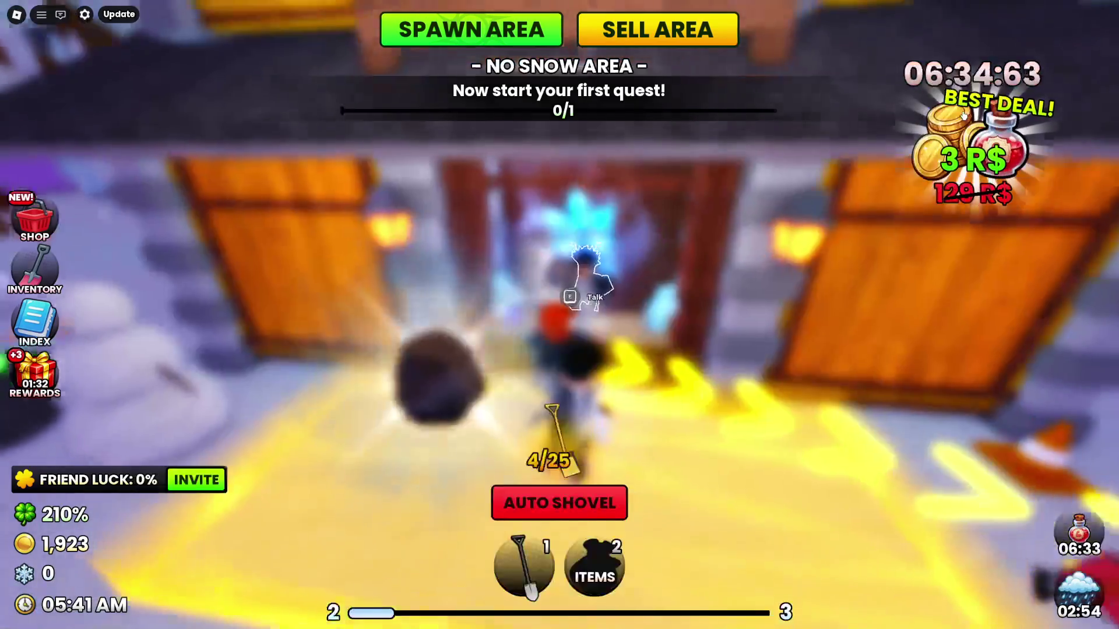
pyautogui.press('s')
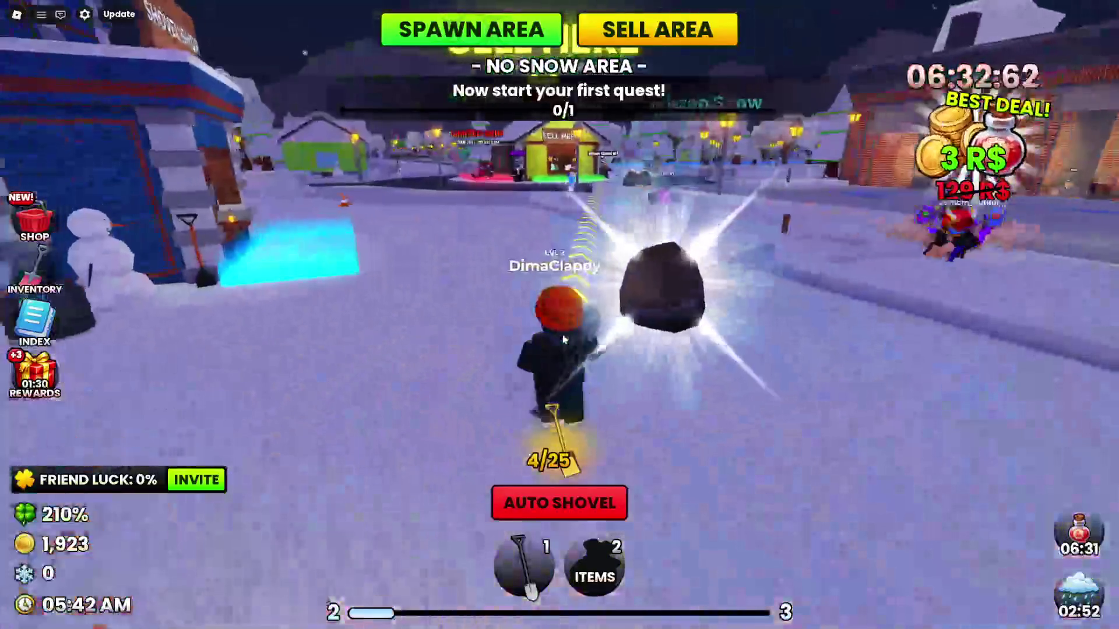
pyautogui.press('w')
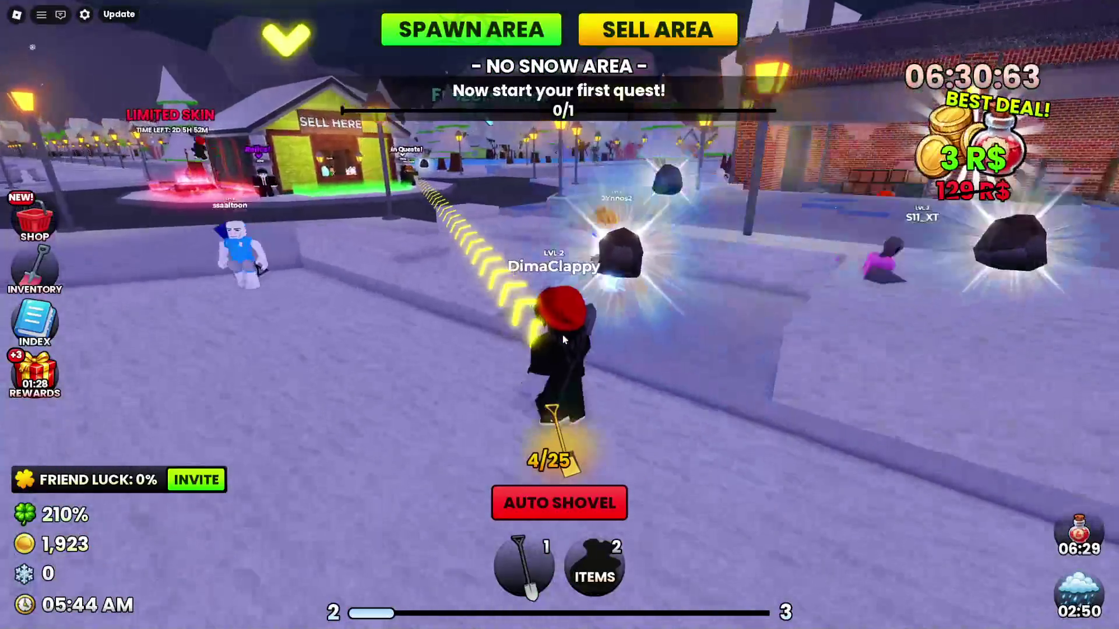
pyautogui.press('a')
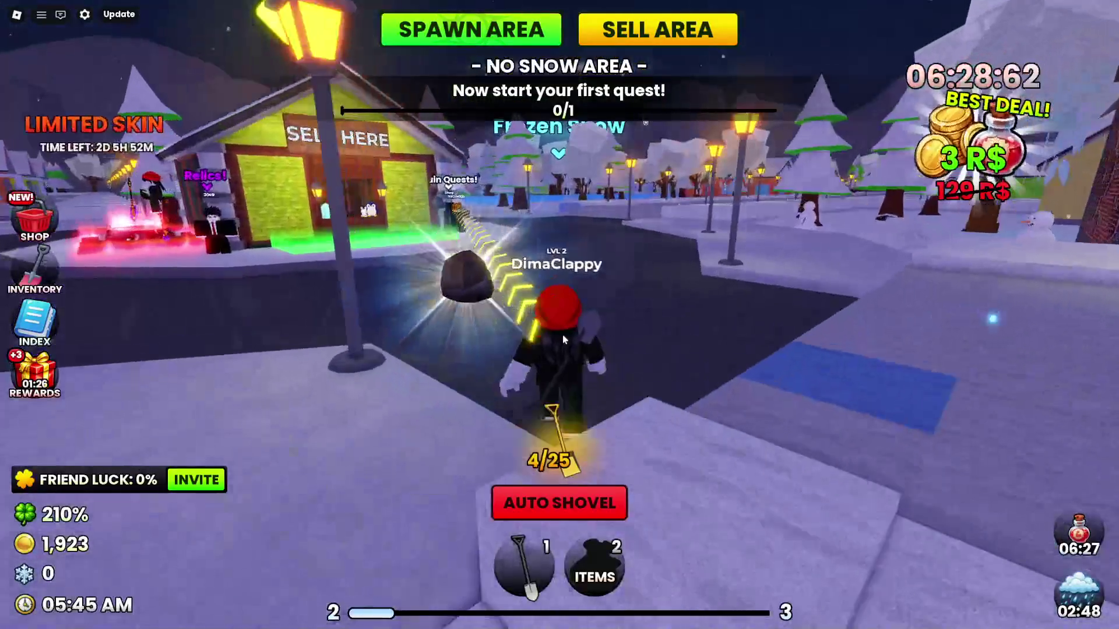
pyautogui.press('w')
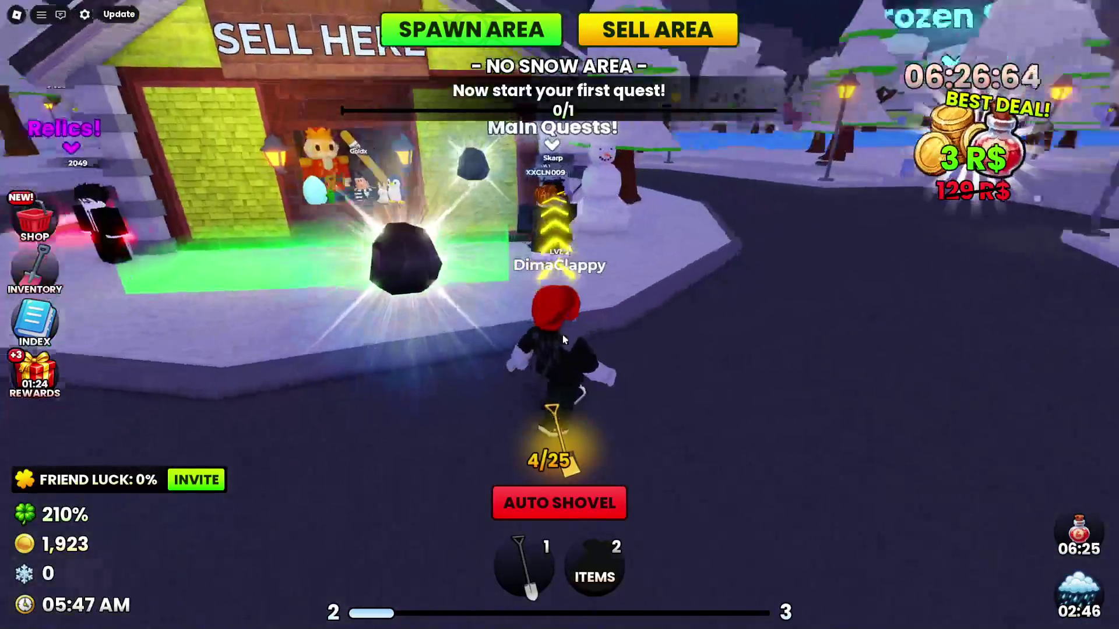
pyautogui.press('w')
pyautogui.press('a')
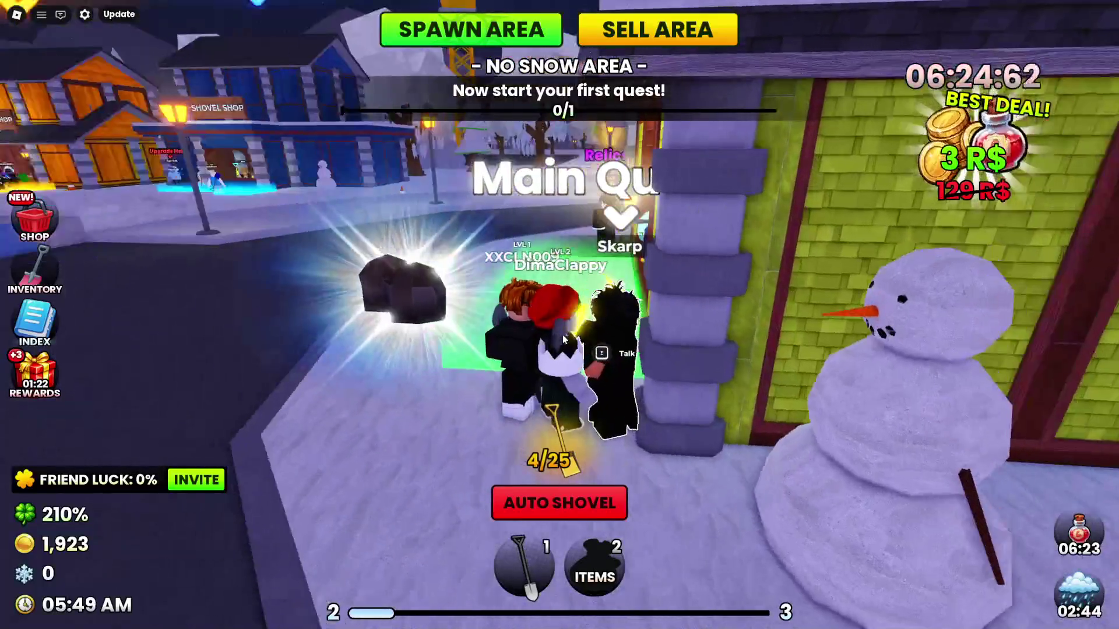
# Accept Skarp's quest to give 2 old gloves and collect the Day 1 daily reward
pyautogui.press('e')
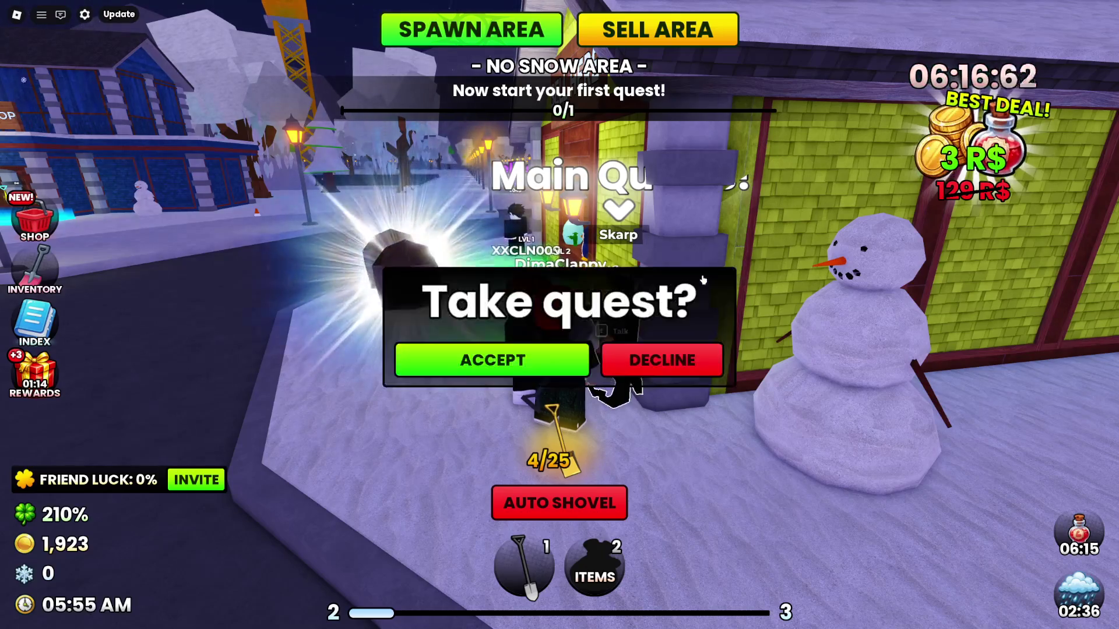
pyautogui.click(547, 354)
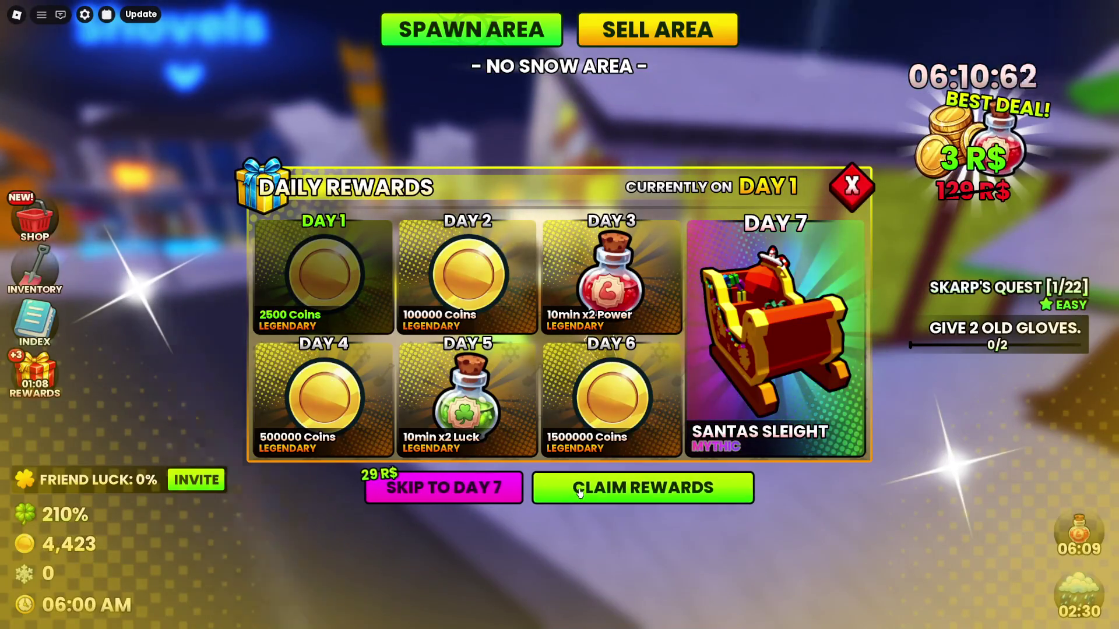
pyautogui.click(832, 195)
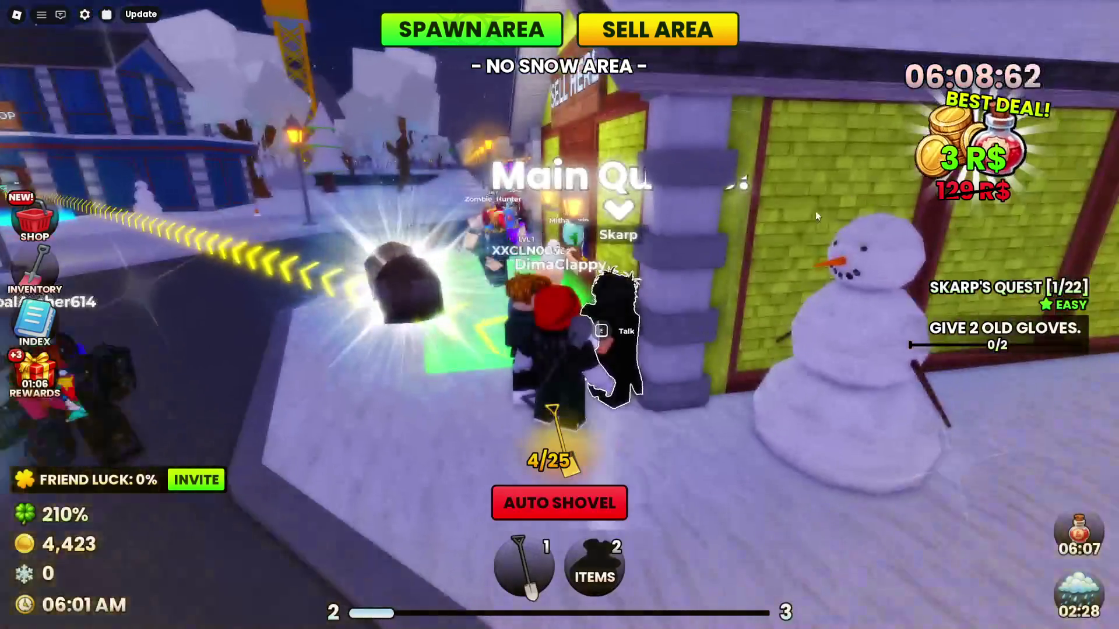
# Walk into the Shovel Shop and buy the Reinforced Shovel for 3,500 coins
pyautogui.press('a')
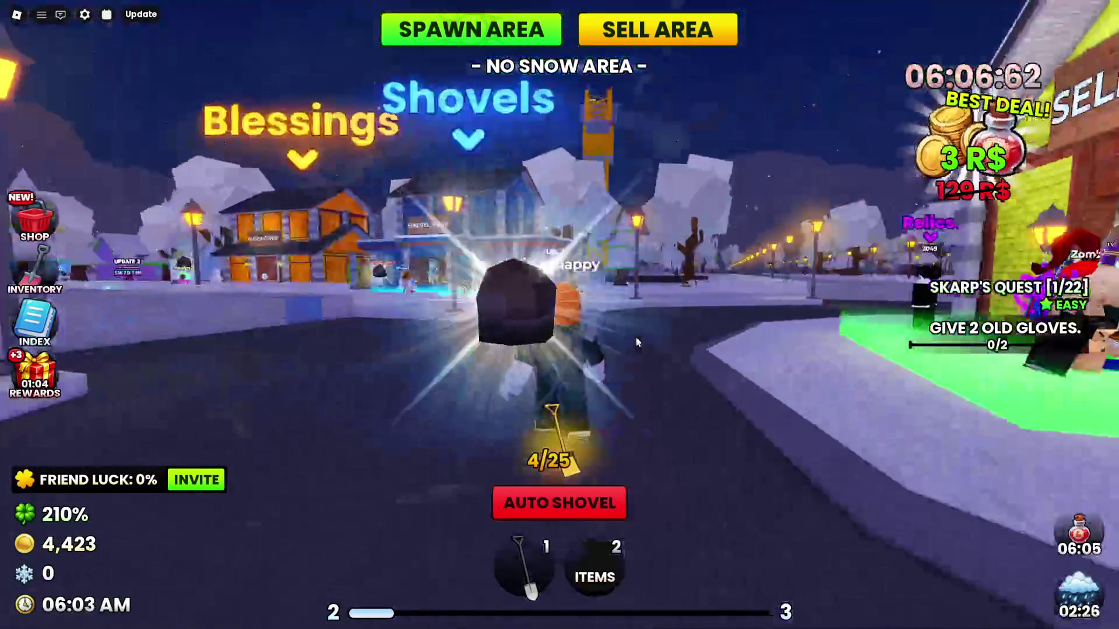
pyautogui.press('w')
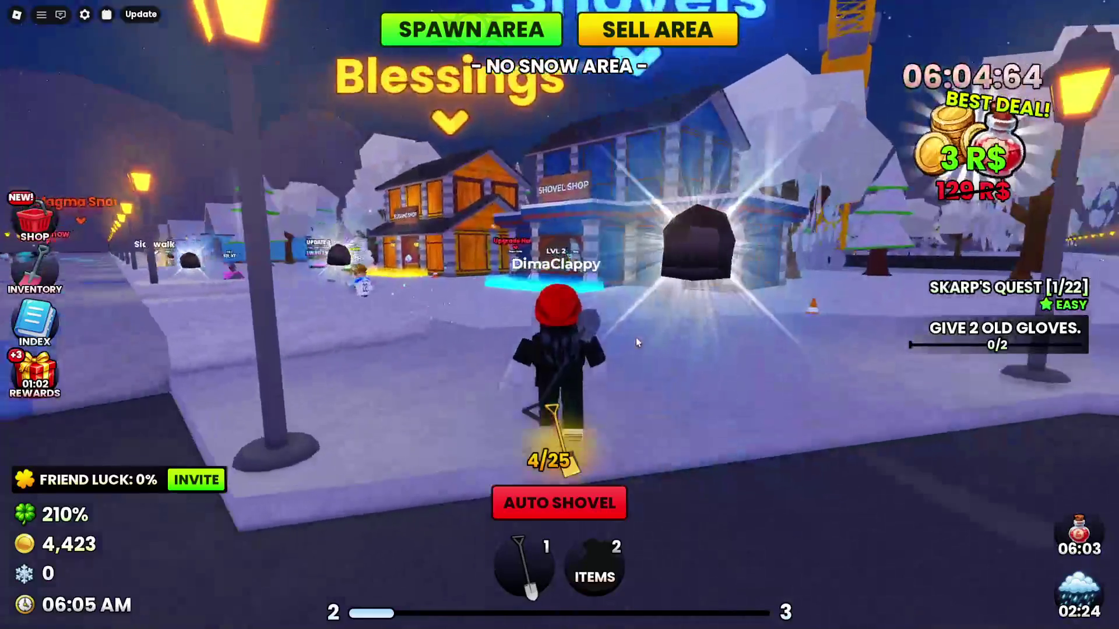
pyautogui.press('a')
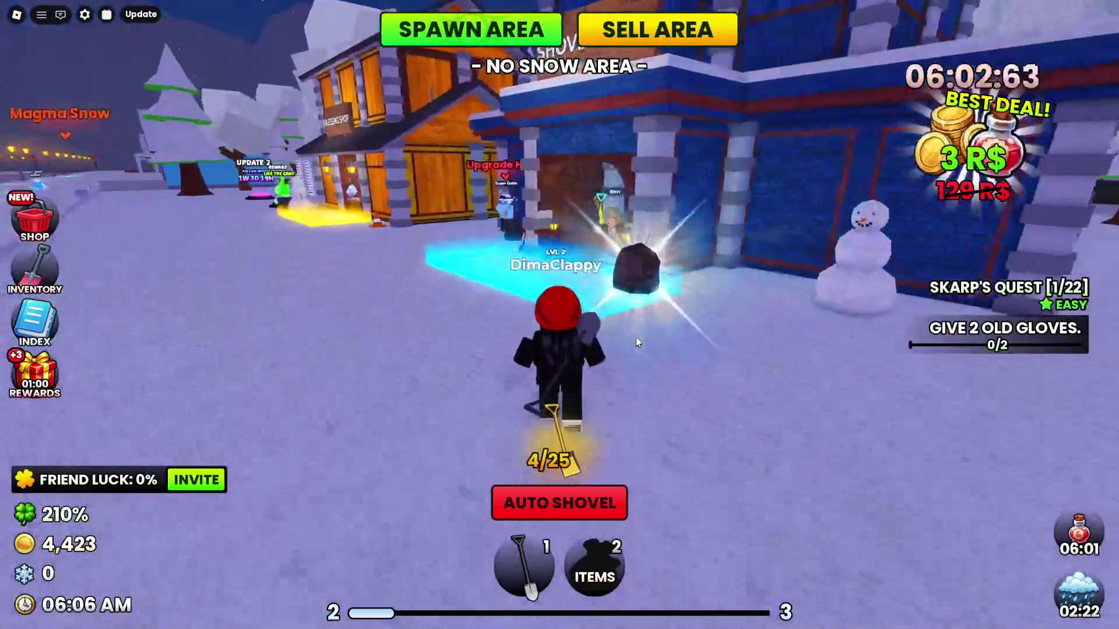
pyautogui.press('d')
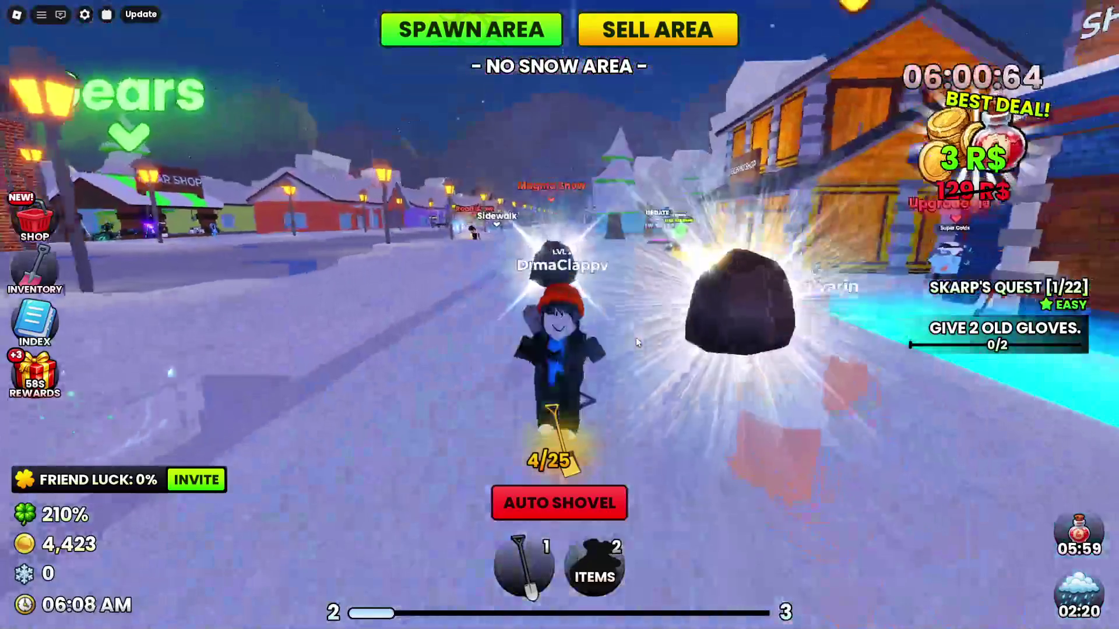
pyautogui.press('d')
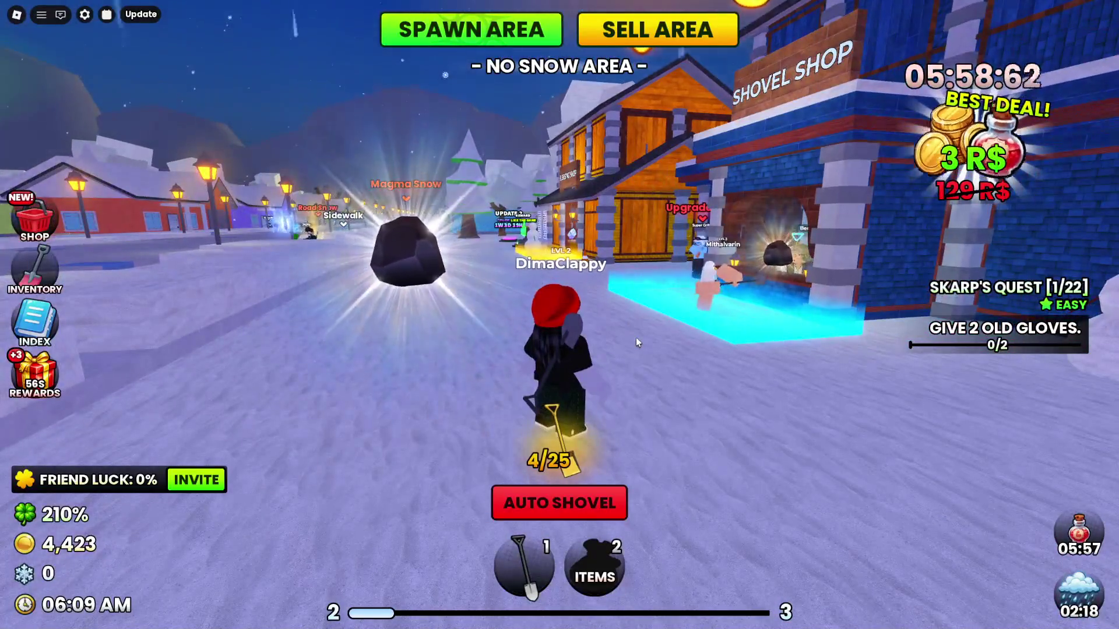
pyautogui.press('w')
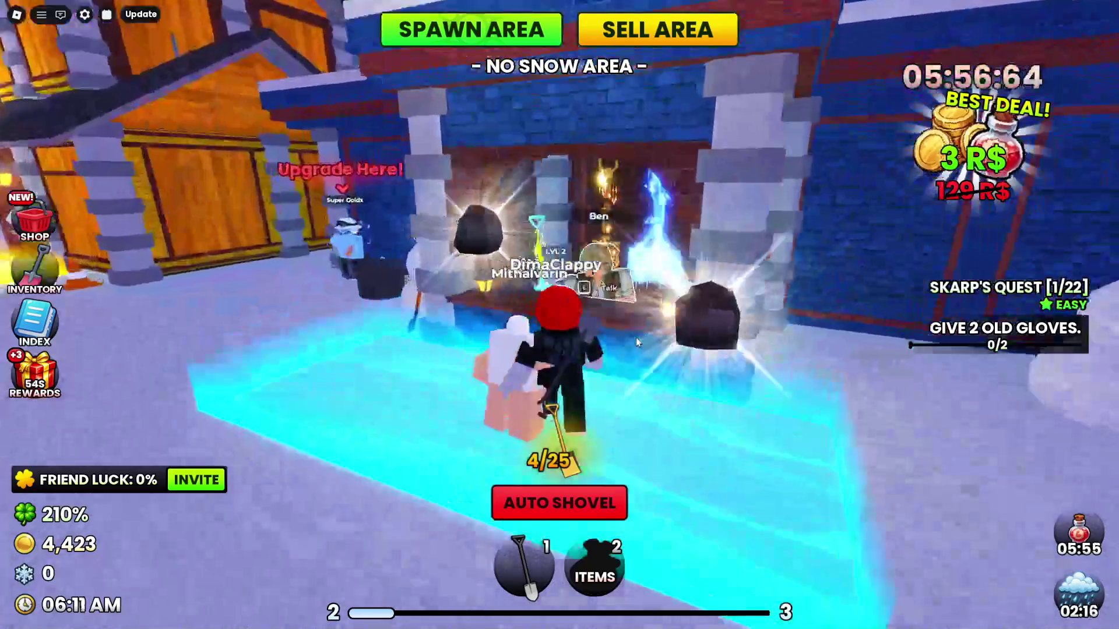
pyautogui.click(641, 239)
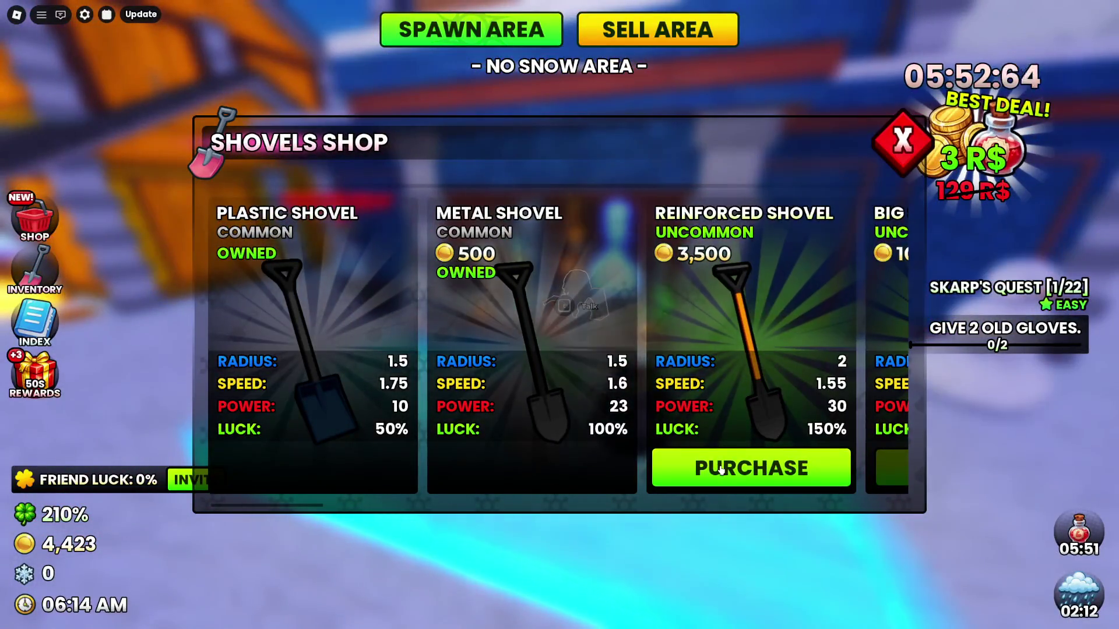
pyautogui.click(902, 140)
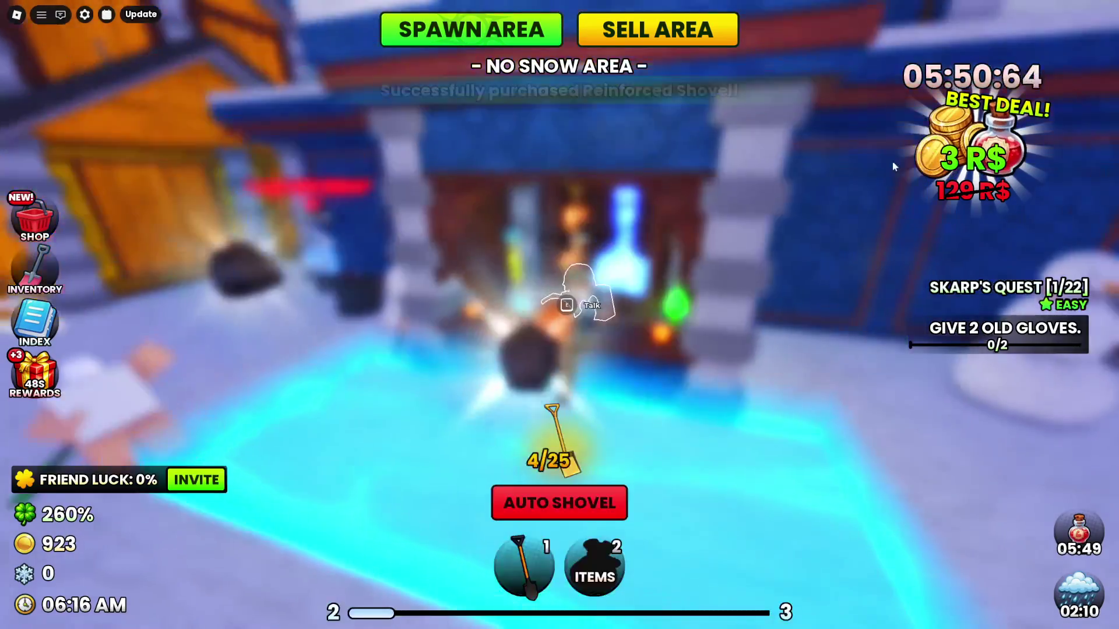
# Browse the other shovels, close the shop and start shovelling on the Sidewalk Area
pyautogui.press('s')
pyautogui.press('w')
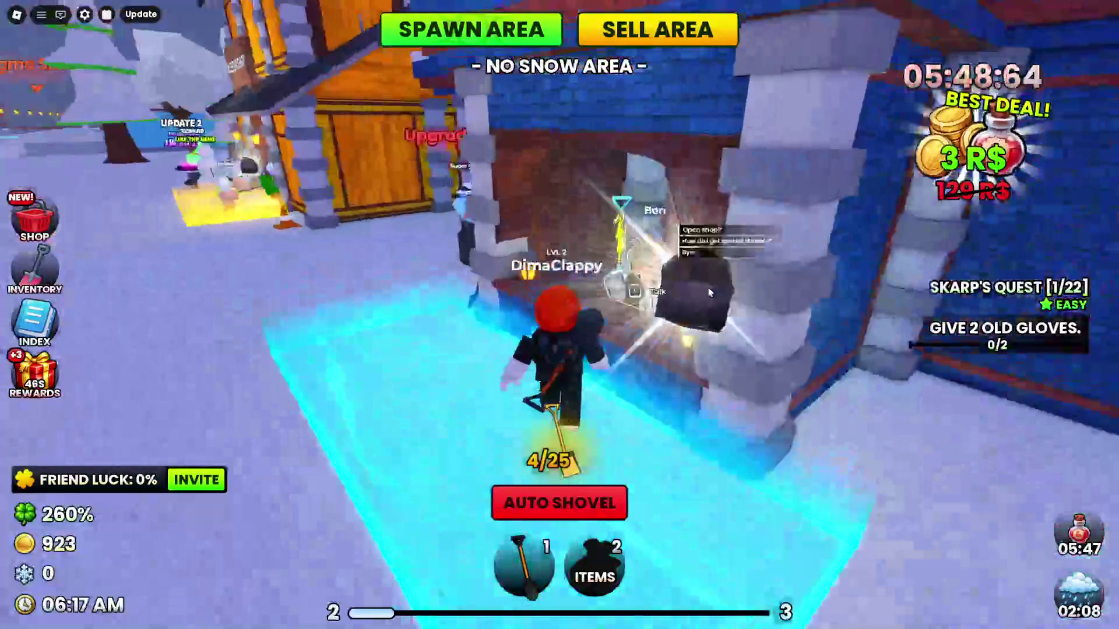
pyautogui.click(719, 239)
pyautogui.scroll(-6, 738, 333)
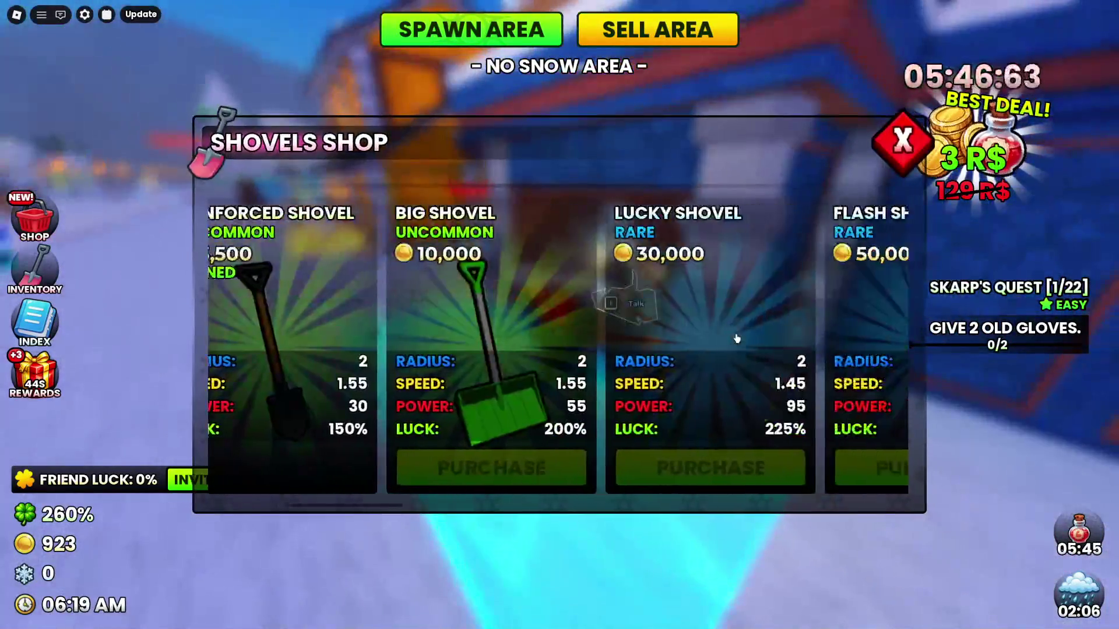
pyautogui.scroll(-10, 737, 332)
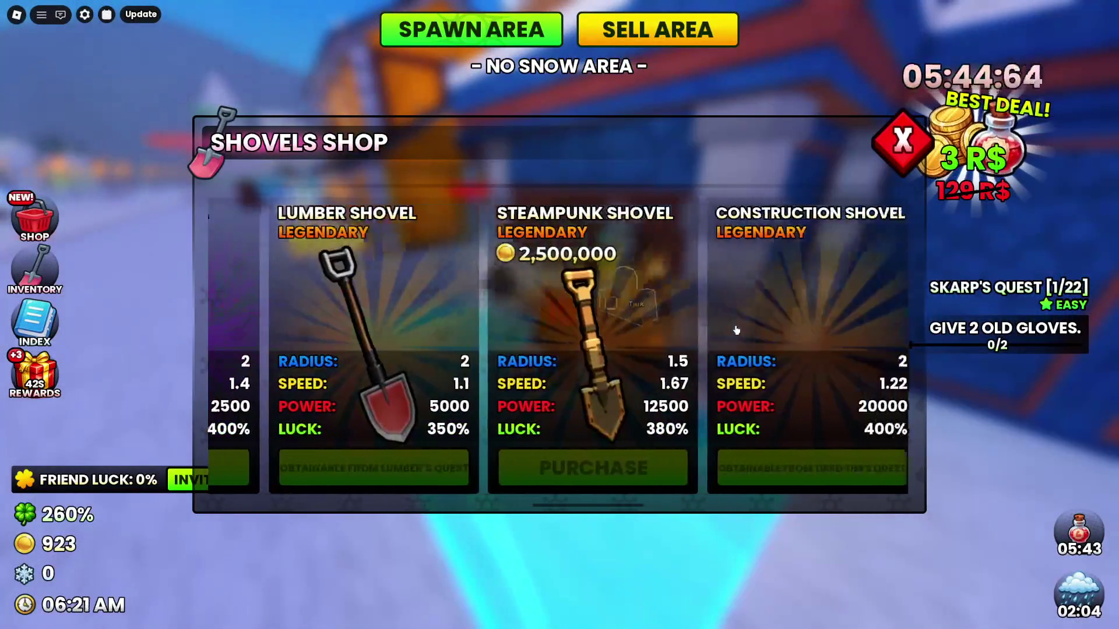
pyautogui.scroll(-8, 739, 321)
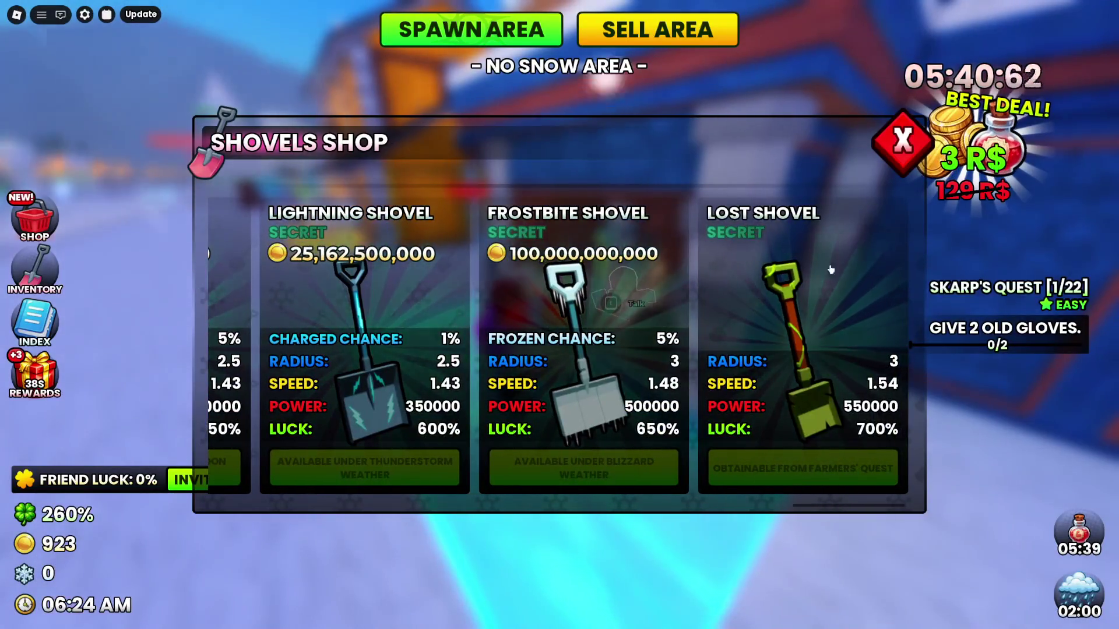
pyautogui.click(904, 152)
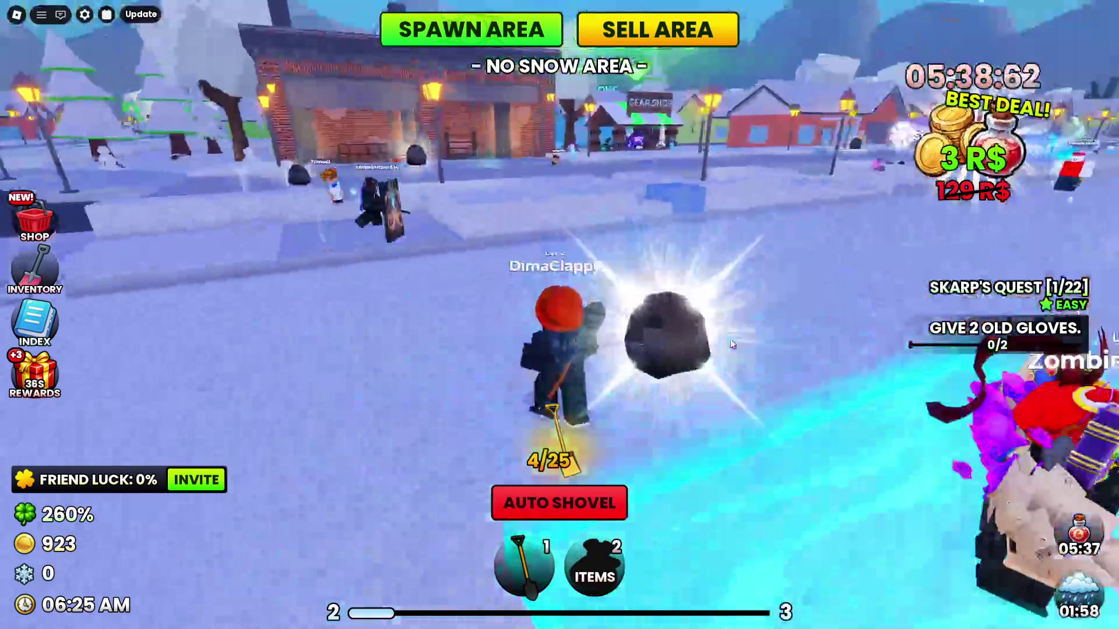
pyautogui.press('w')
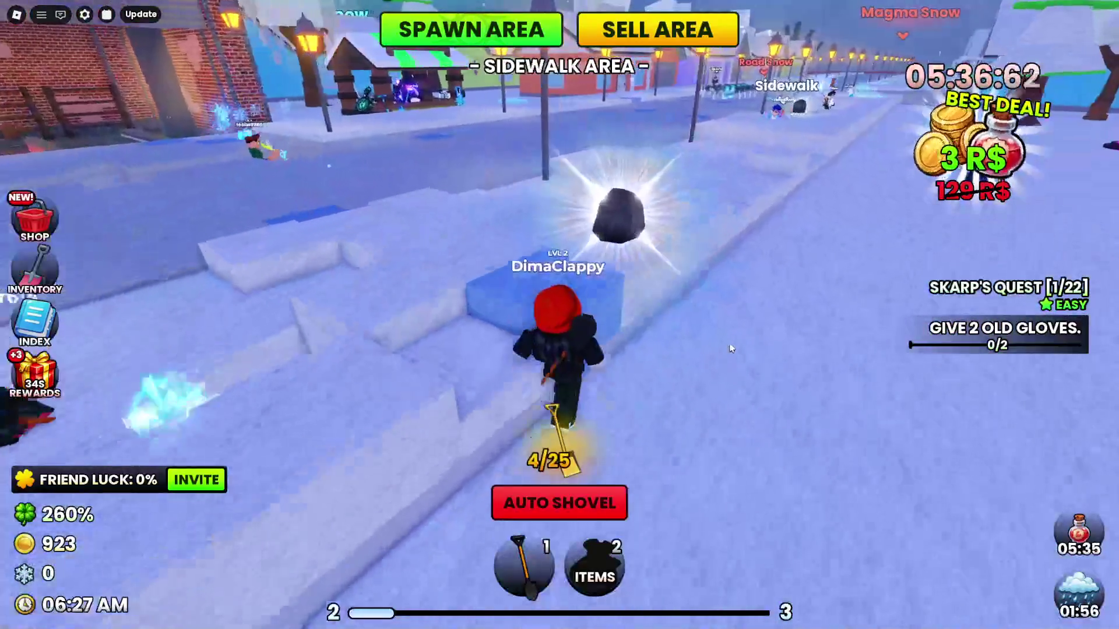
pyautogui.press('w')
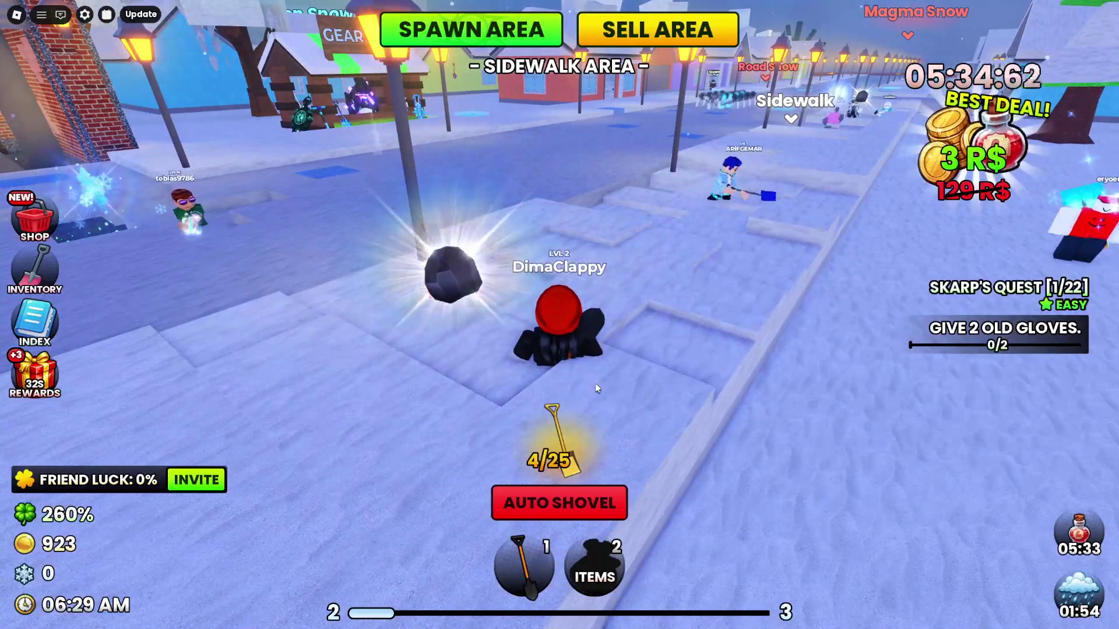
pyautogui.press('1')
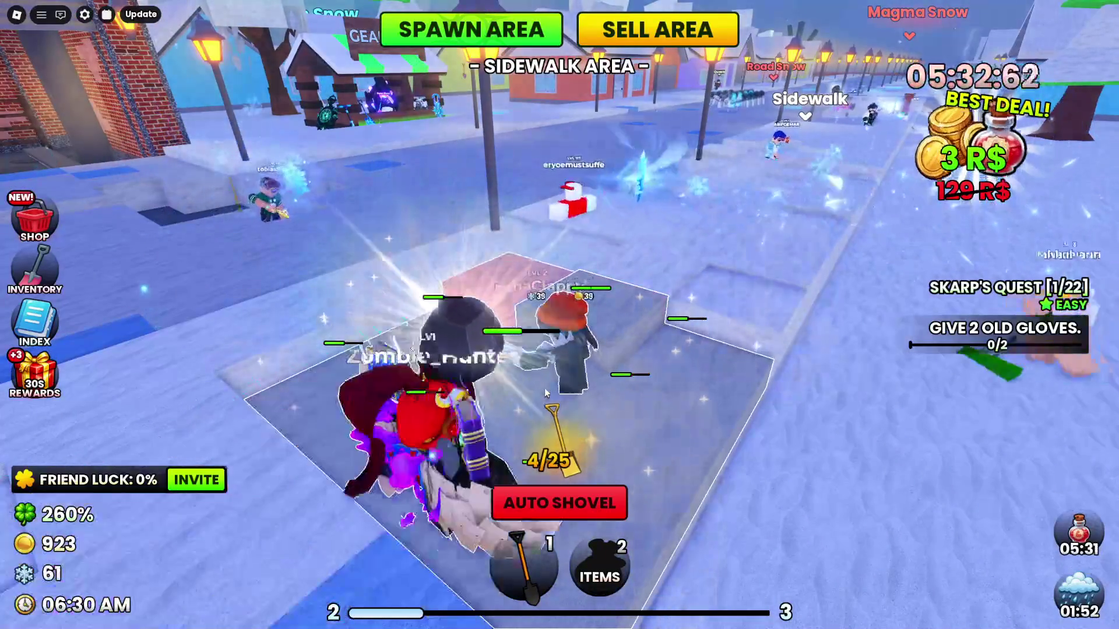